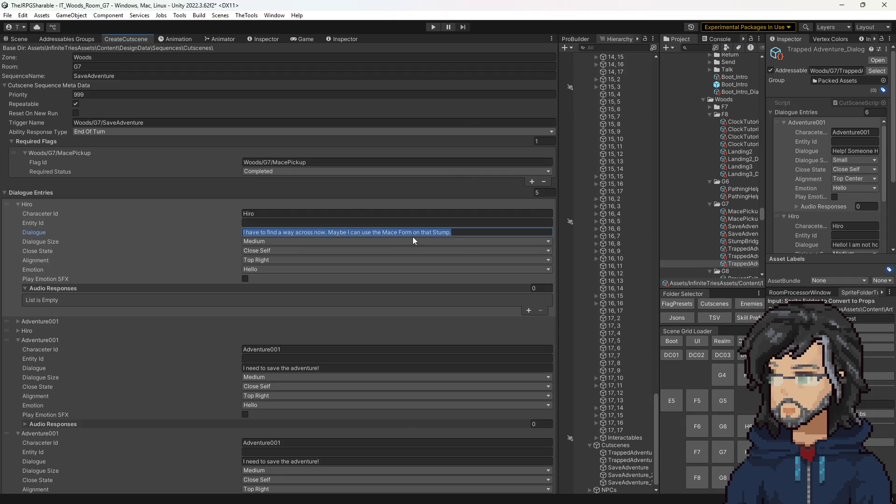
# Inspect the Woods G7 bridge and path tiles in the Scene view, then return to the Game view.
pyautogui.click(303, 38)
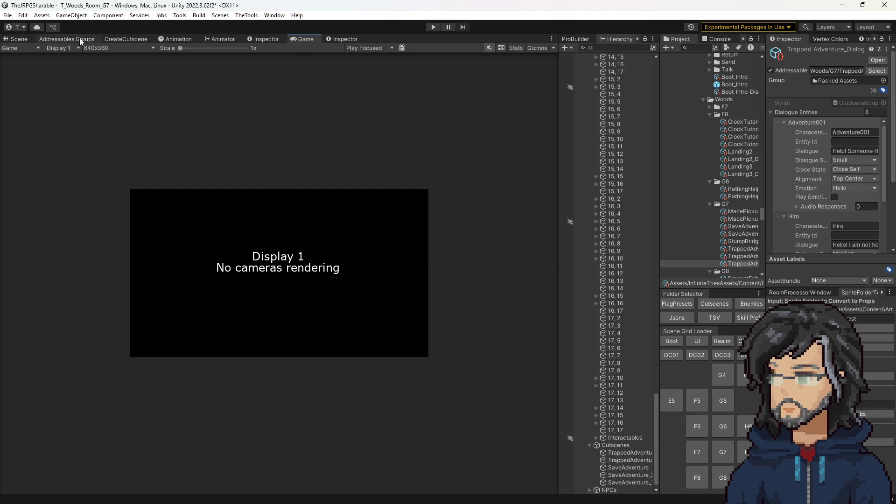
pyautogui.click(21, 39)
pyautogui.scroll(5, 355, 362)
pyautogui.scroll(3, 354, 361)
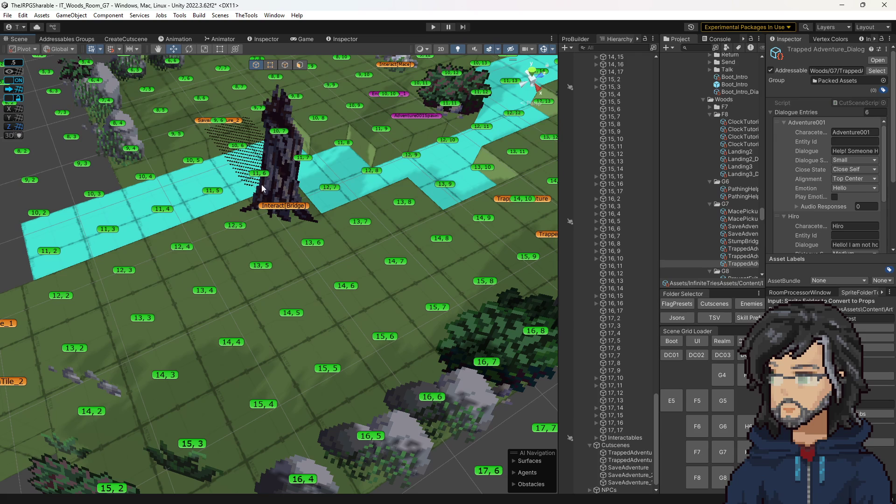
pyautogui.scroll(-5, 306, 159)
pyautogui.moveTo(306, 159)
pyautogui.mouseDown()
pyautogui.moveTo(322, 216)
pyautogui.moveTo(367, 214)
pyautogui.moveTo(462, 236)
pyautogui.mouseUp()
pyautogui.scroll(3, 312, 197)
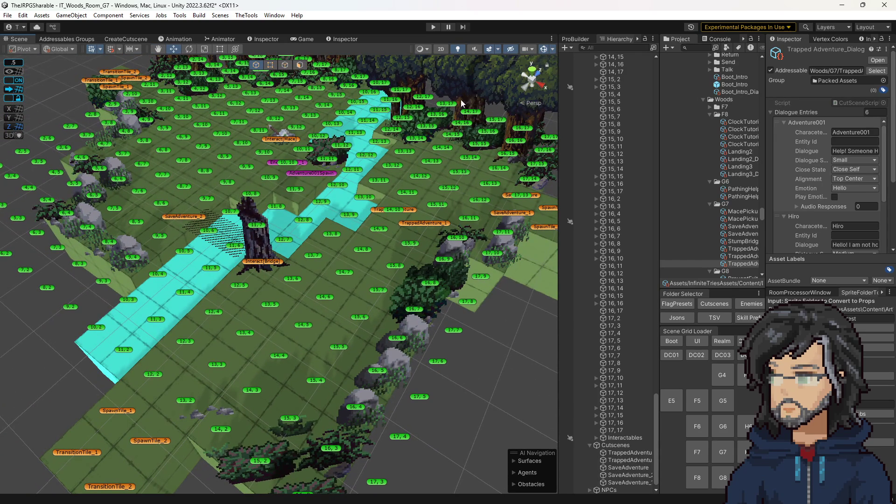
pyautogui.moveTo(357, 335); pyautogui.dragTo(293, 207)
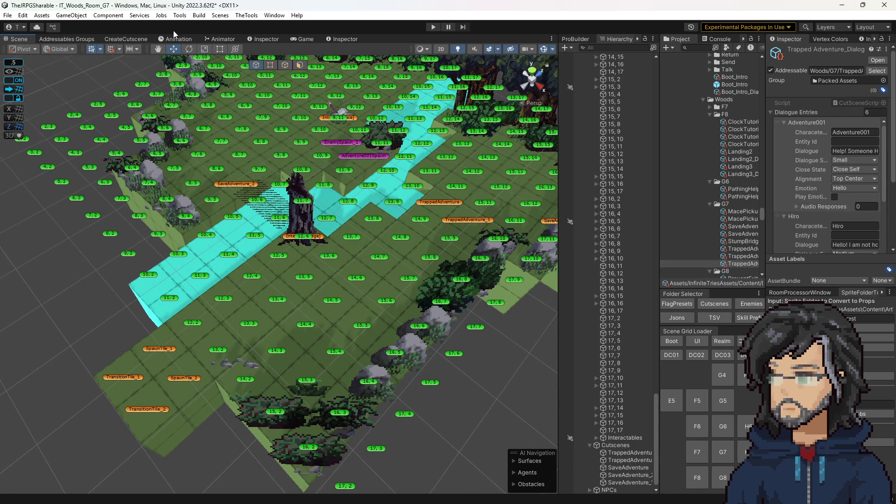
pyautogui.click(306, 39)
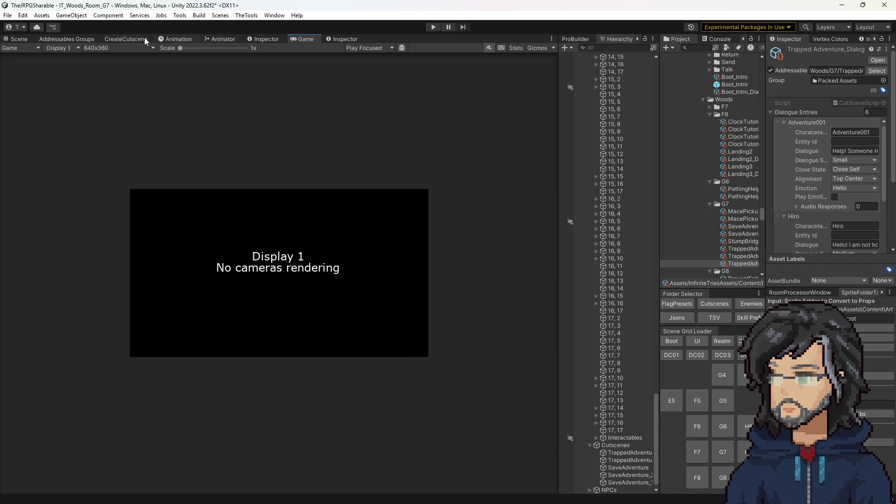
pyautogui.click(24, 40)
# Clear Hiro's existing opening dialogue line in the SaveAdventure cutscene.
pyautogui.click(131, 38)
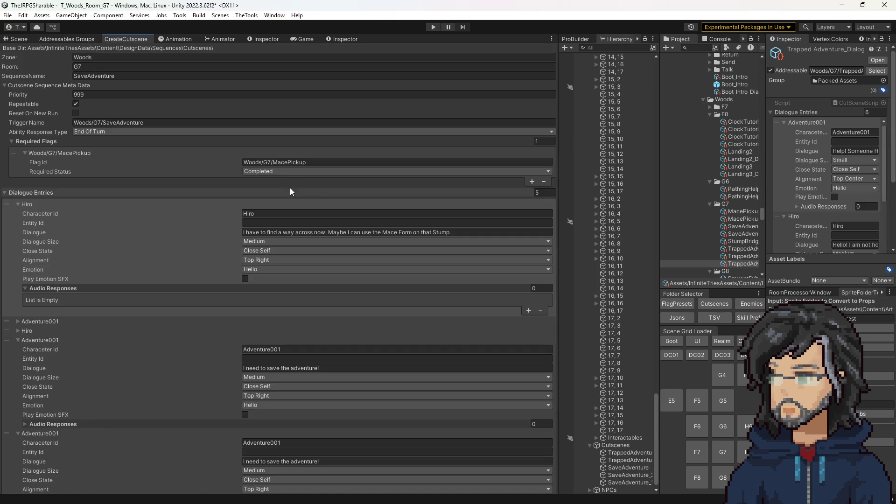
pyautogui.click(286, 232)
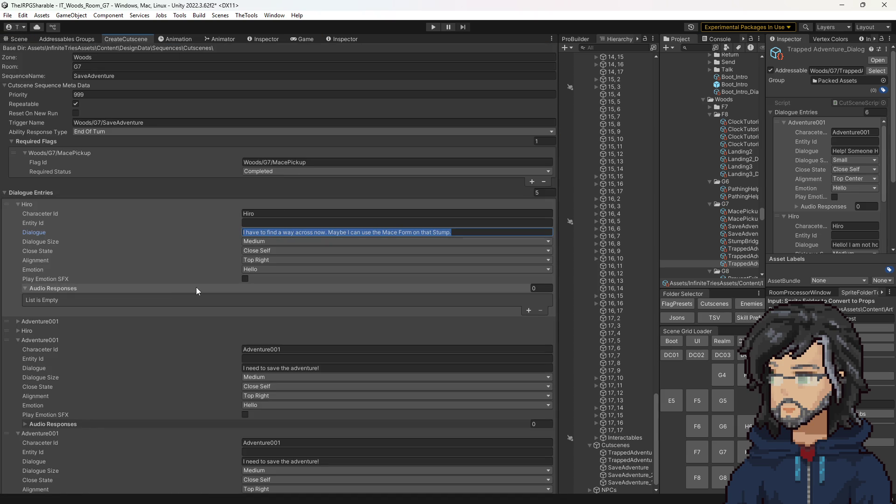
pyautogui.press('BackSpace')
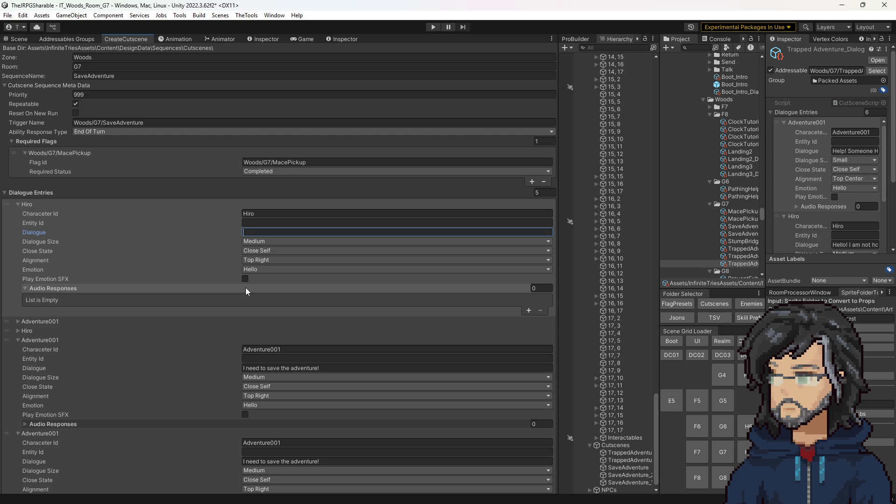
# Paste 'The Boar's Preparing to Charge! Use your Shield!' into the first Adventure001 dialogue.
pyautogui.click(32, 322)
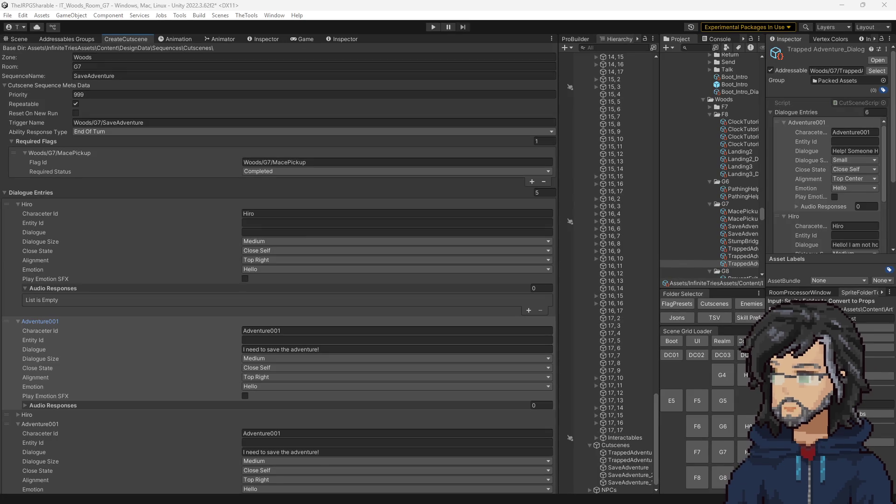
pyautogui.click(285, 351)
pyautogui.write("The Boar's Preparing to Charge! Use your Shield!")
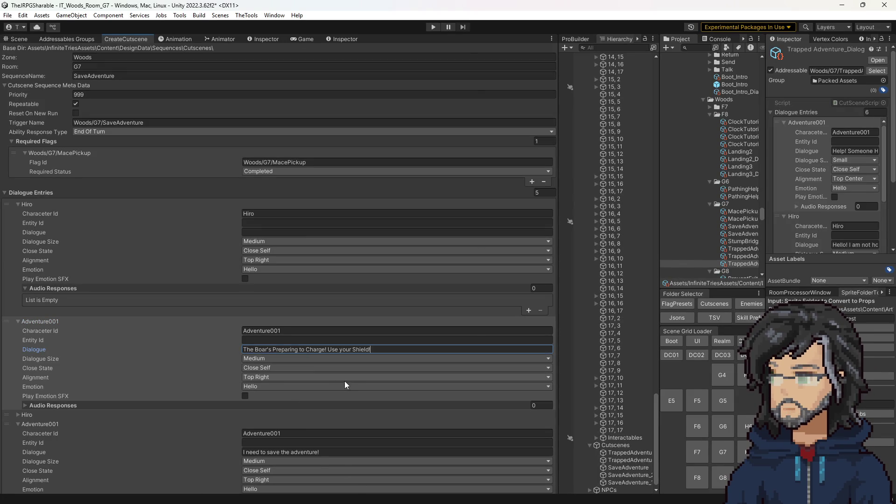
# Enter 'Placeholder - call to adventure' as Hiro's opening line.
pyautogui.click(261, 231)
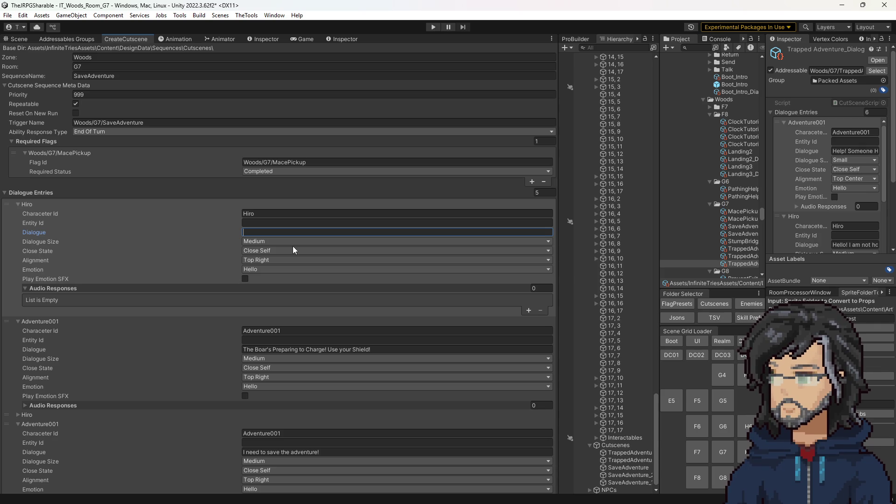
pyautogui.write('Placeho')
pyautogui.write('!')
pyautogui.write('call ')
pyautogui.write('to adc')
pyautogui.press('BackSpace')
pyautogui.write('venture')
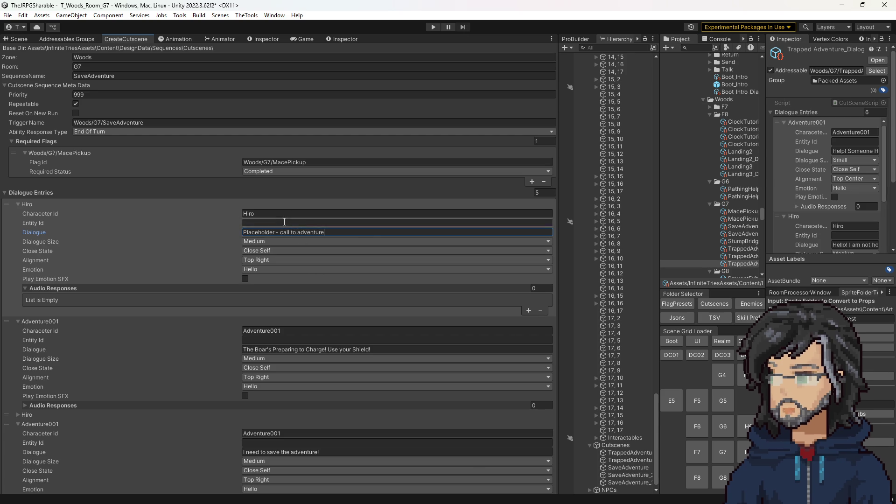
pyautogui.click(288, 232)
pyautogui.moveTo(329, 232); pyautogui.dragTo(217, 235)
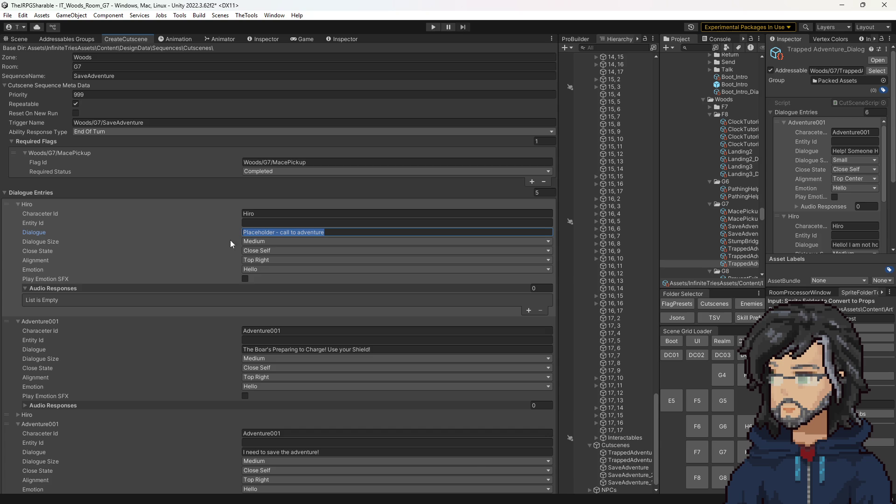
pyautogui.press('Right')
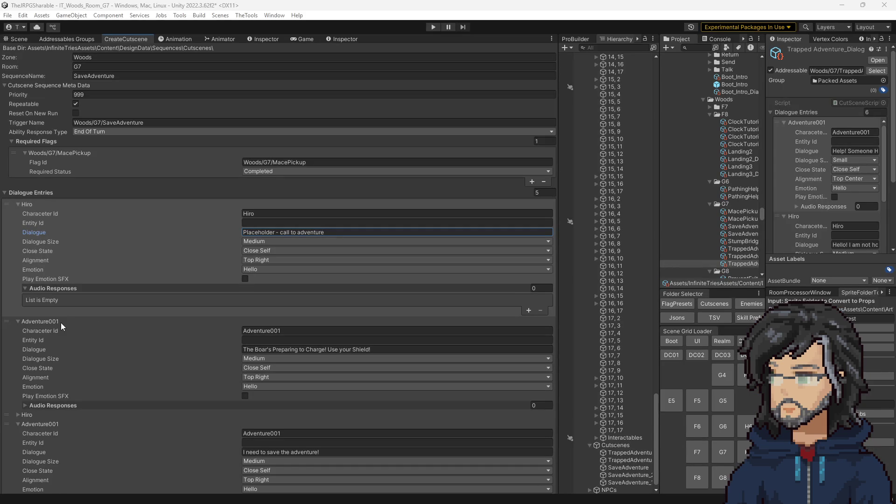
# Paste Hiro's line about having no shield and Adventure001's scolding reply.
pyautogui.click(61, 323)
pyautogui.click(137, 331)
pyautogui.click(264, 358)
pyautogui.write("I don't have a Shield.")
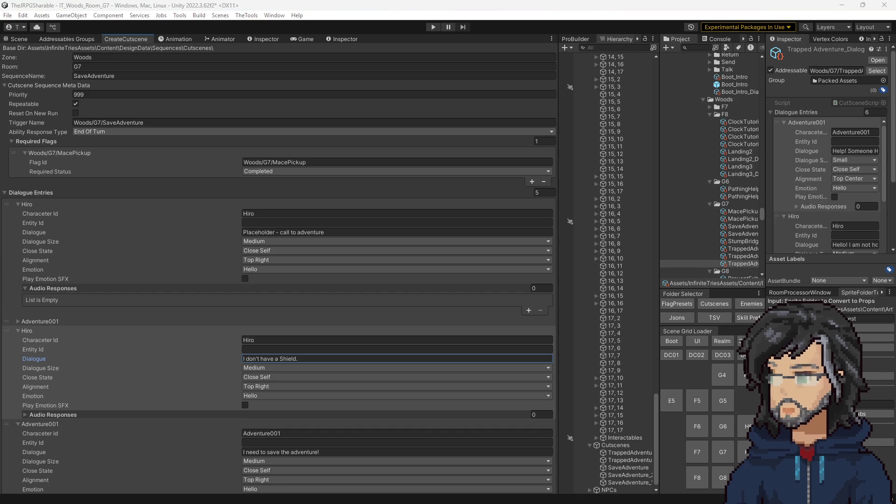
pyautogui.click(262, 452)
pyautogui.hotkey('ctrl', 'a')
pyautogui.write("No shield?! With the Boar's population exploding? Why would the guild let you in!")
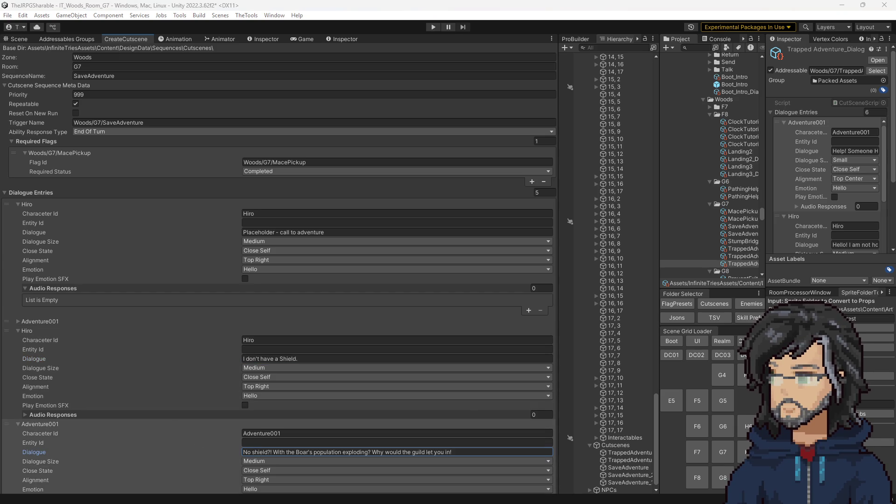
# Paste Adventure001's apology line and uncheck Repeatable for the cutscene.
pyautogui.click(40, 423)
pyautogui.click(275, 461)
pyautogui.write('I am sorry, but there no use of us both dying. I will return for your body once I have reunite with my party.')
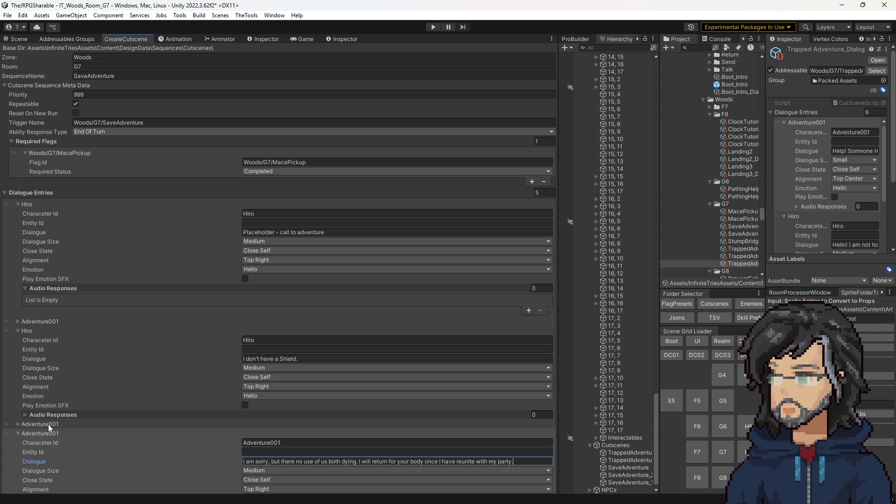
pyautogui.click(49, 425)
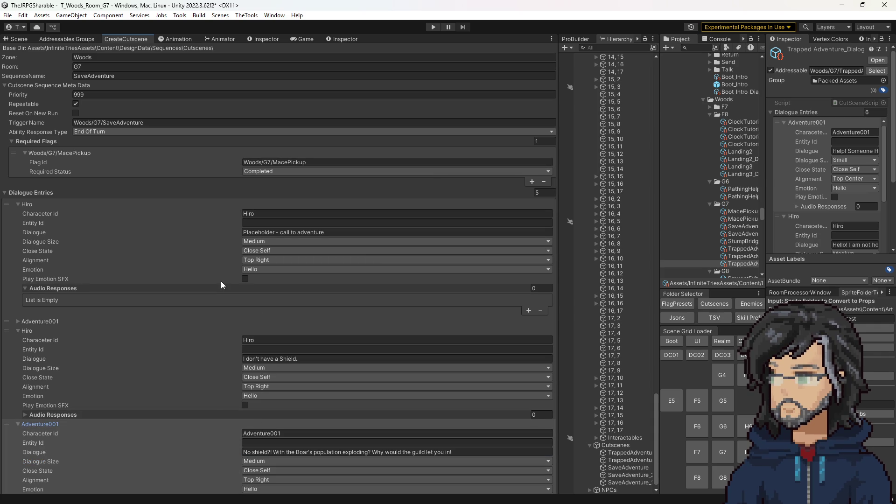
pyautogui.click(77, 102)
pyautogui.click(269, 252)
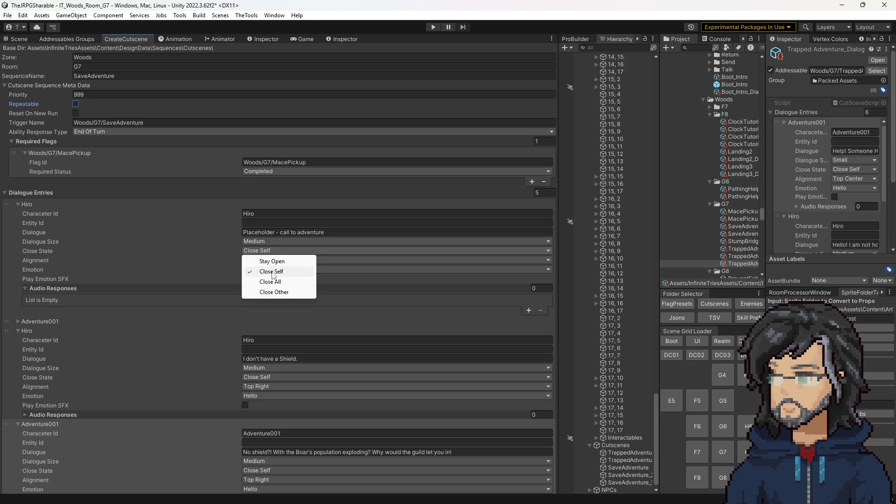
# Keep Hiro's close state as Close Self and collapse all but the Boar warning entry.
pyautogui.click(272, 272)
pyautogui.click(49, 329)
pyautogui.click(35, 340)
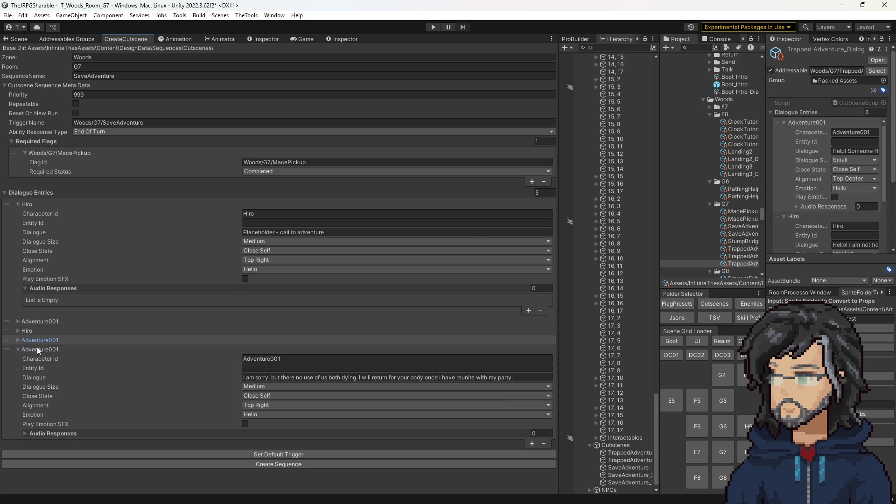
pyautogui.click(37, 349)
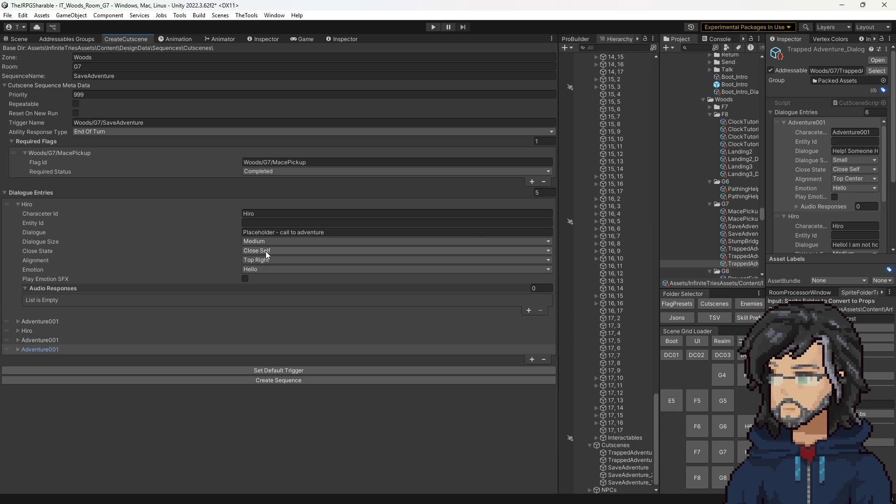
pyautogui.click(35, 321)
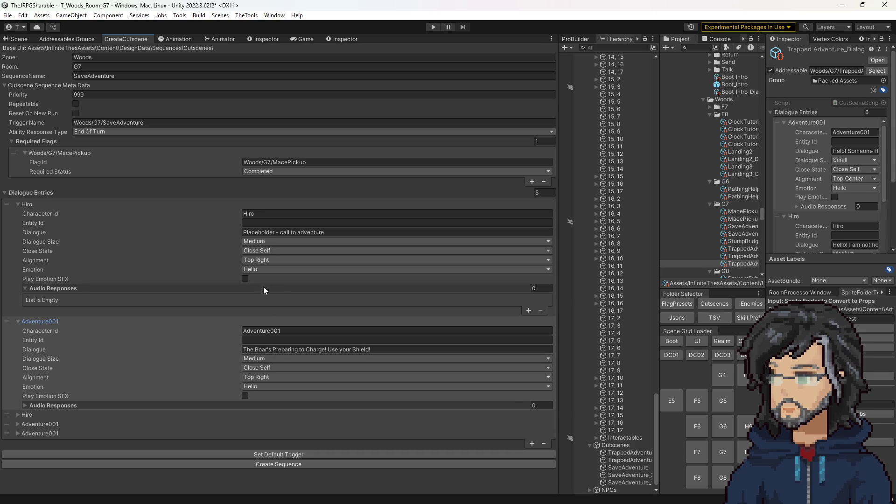
pyautogui.click(254, 260)
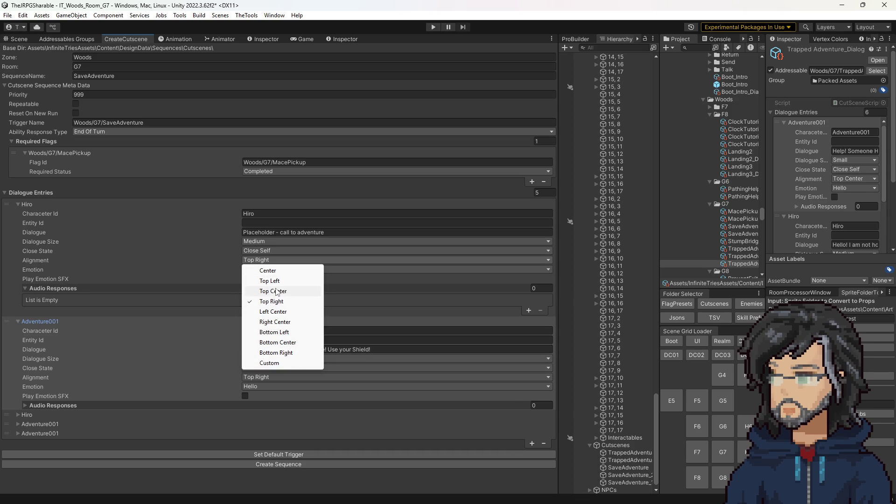
# Set both Hiro lines to Top Center and the Boar warning to Bottom Center alignment.
pyautogui.click(277, 292)
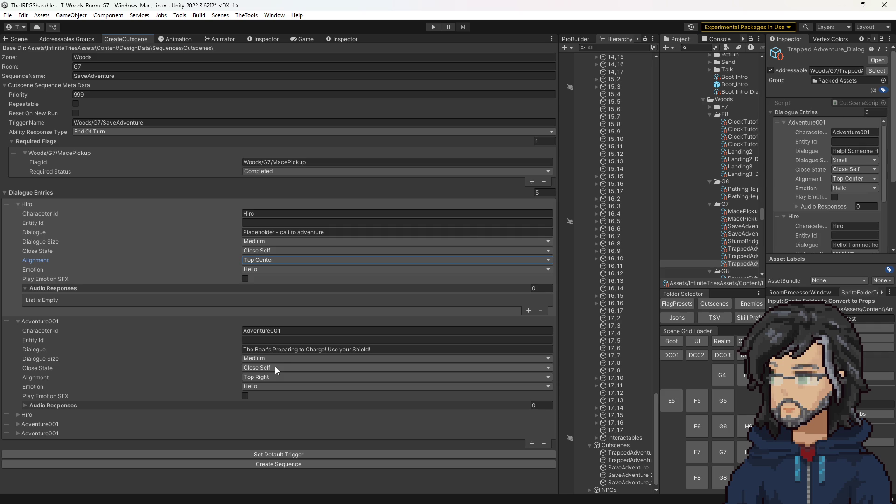
pyautogui.click(262, 368)
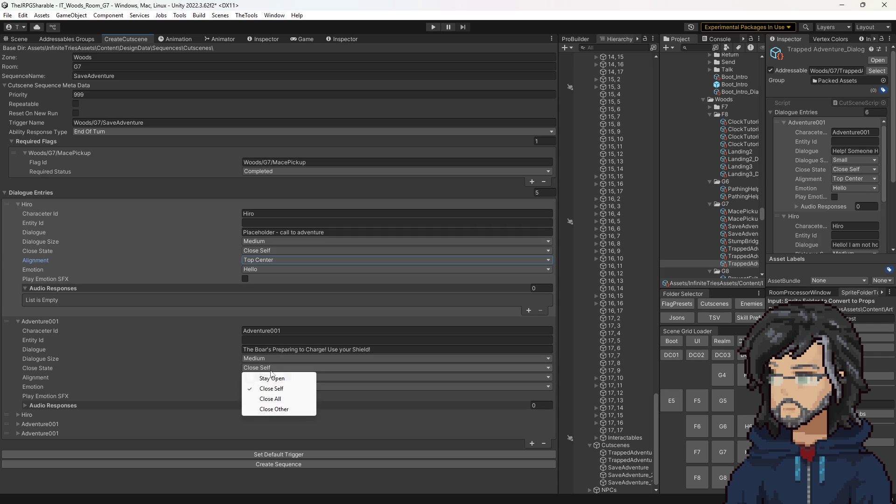
pyautogui.click(252, 378)
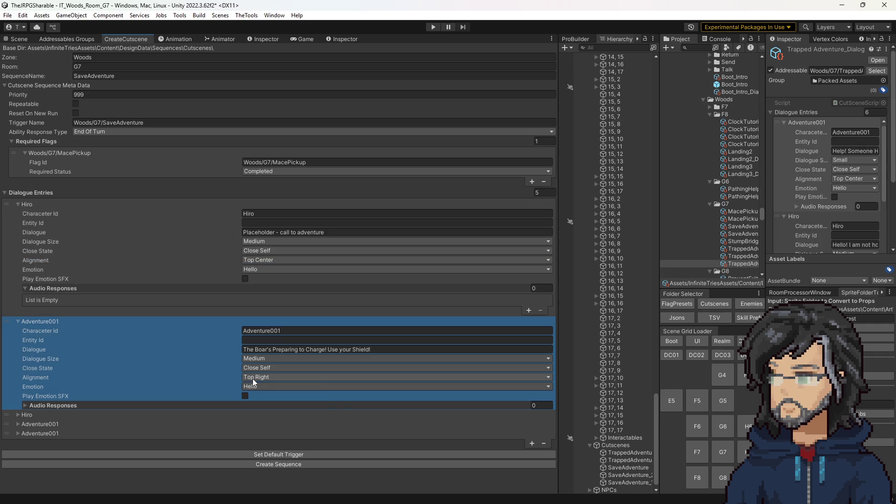
pyautogui.click(253, 378)
pyautogui.click(278, 459)
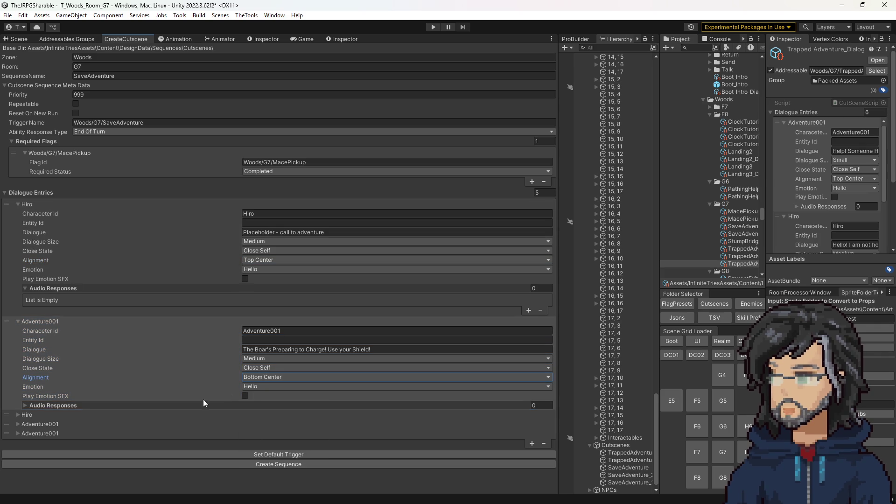
pyautogui.click(51, 416)
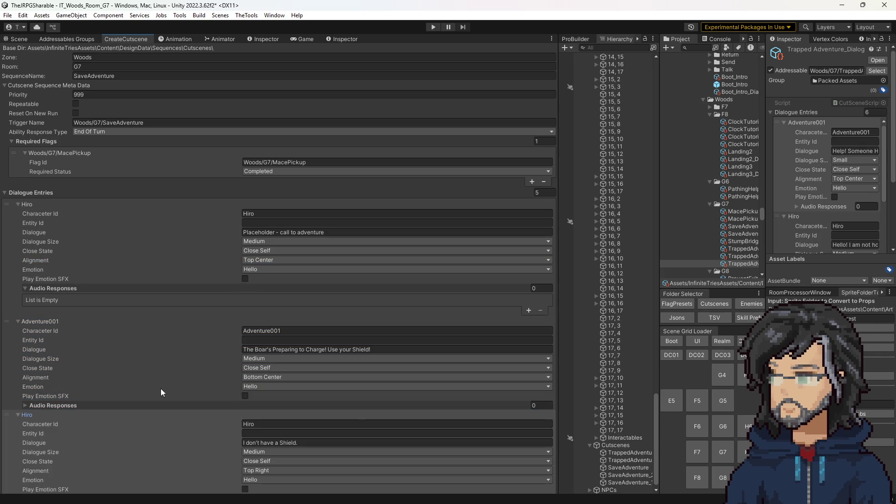
pyautogui.click(262, 469)
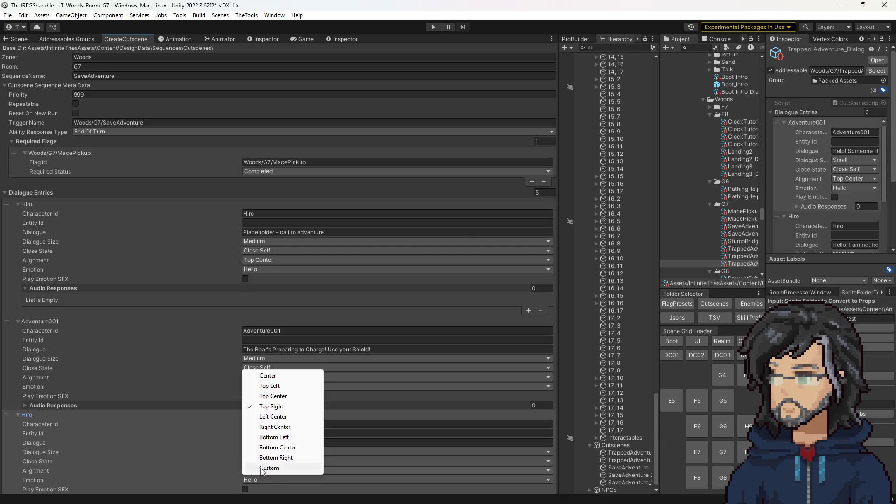
pyautogui.click(271, 397)
# Set the 'No shield?!' and final Adventure001 lines to Right Center alignment.
pyautogui.click(79, 413)
pyautogui.click(85, 424)
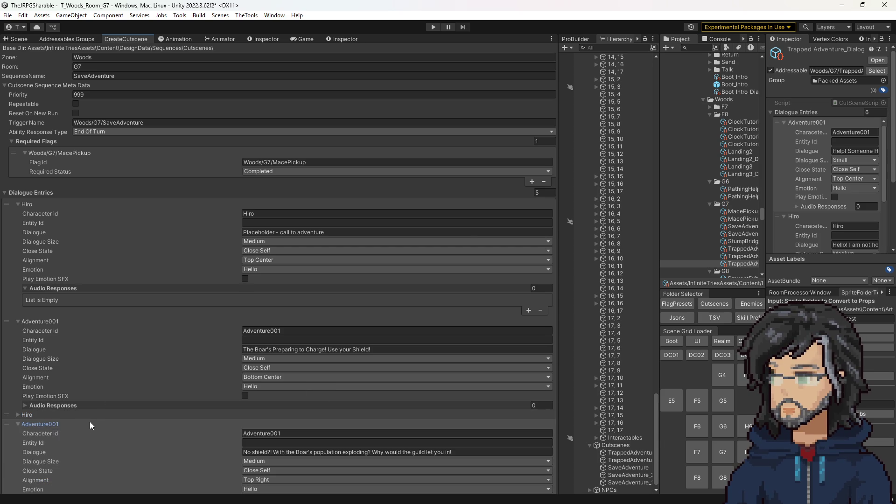
pyautogui.click(43, 321)
pyautogui.click(36, 205)
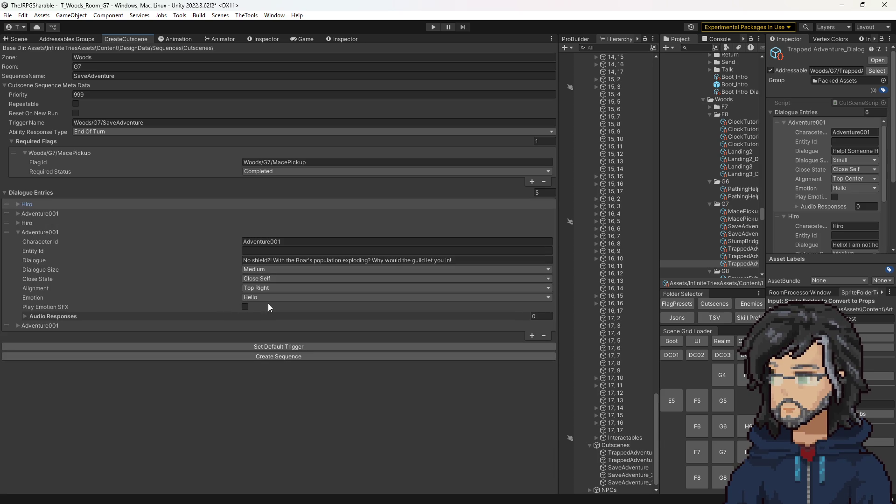
pyautogui.click(301, 287)
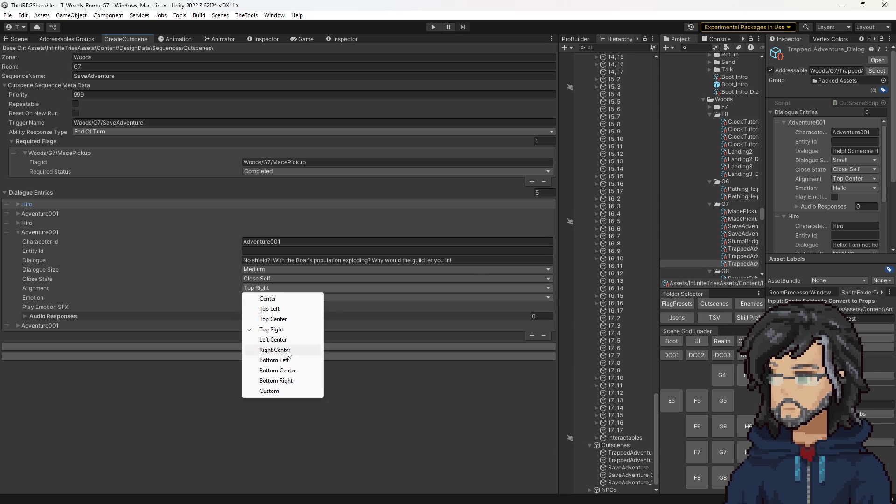
pyautogui.click(280, 349)
pyautogui.click(150, 327)
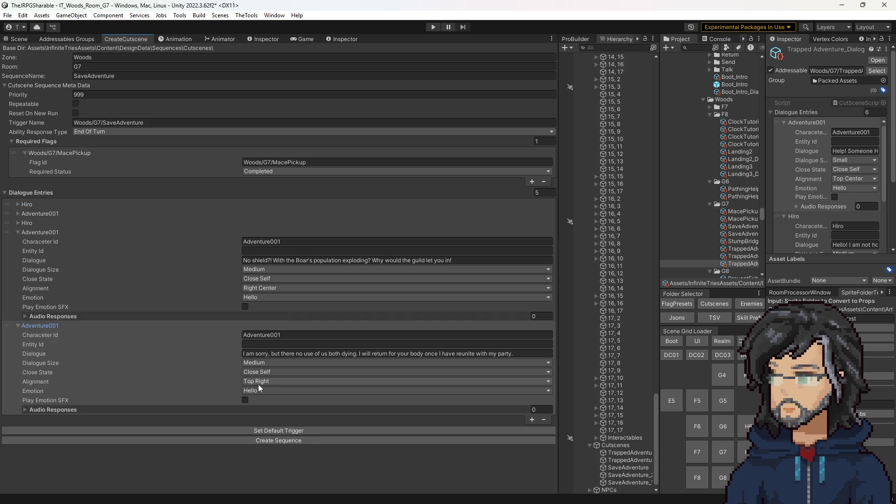
pyautogui.click(257, 382)
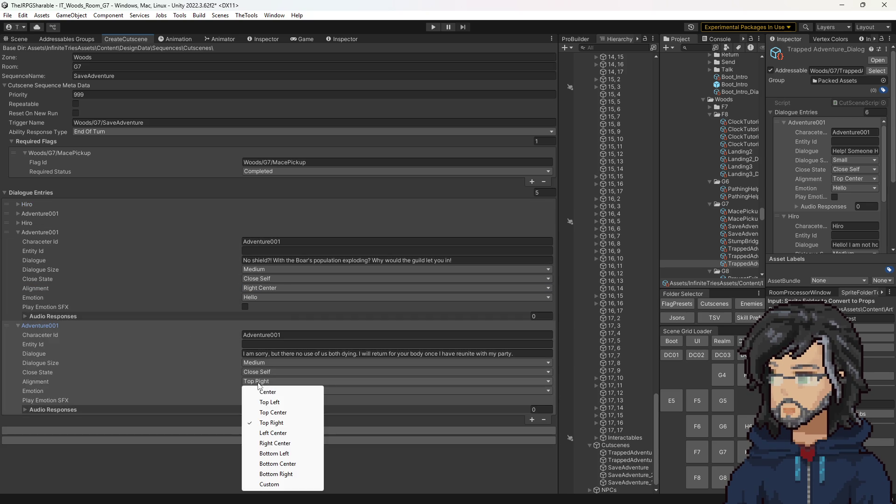
pyautogui.click(278, 443)
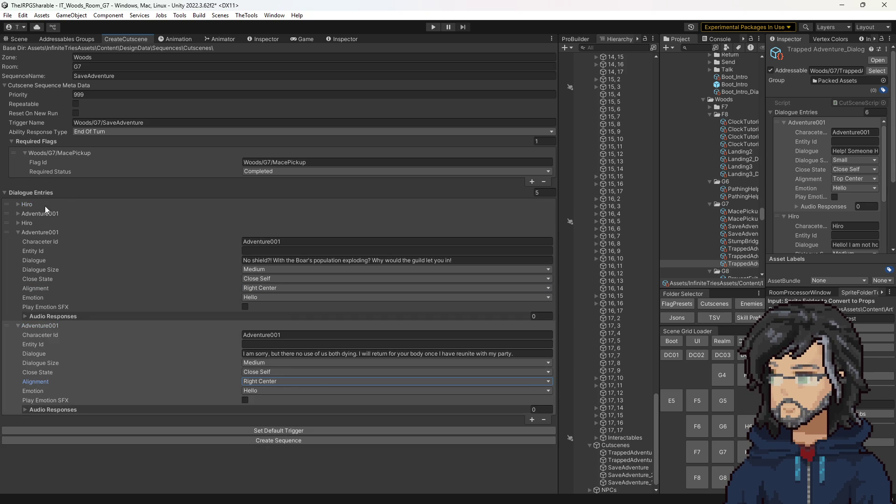
# Re-expand Hiro's opening, the Boar warning and Hiro's shield entries for review.
pyautogui.click(32, 204)
pyautogui.click(29, 204)
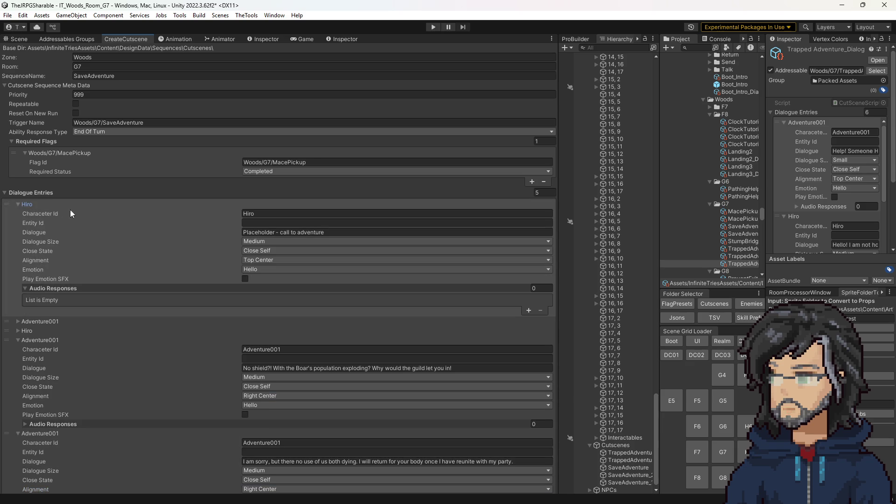
pyautogui.click(38, 321)
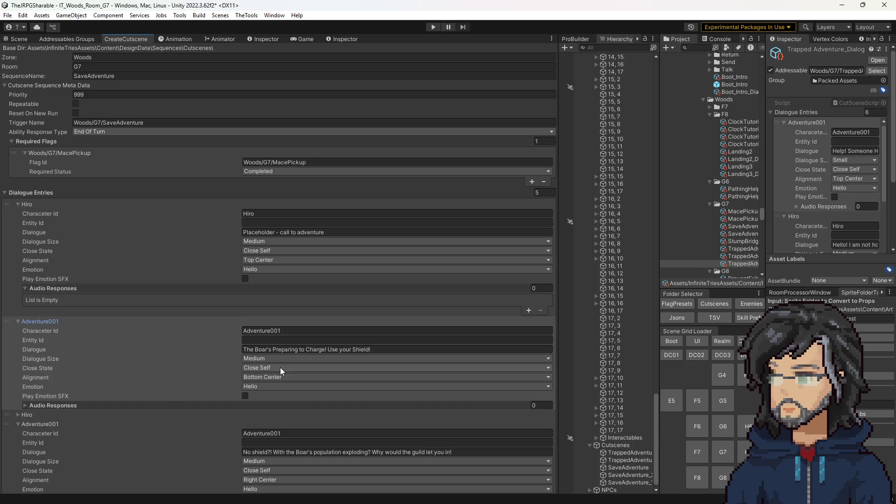
pyautogui.click(58, 413)
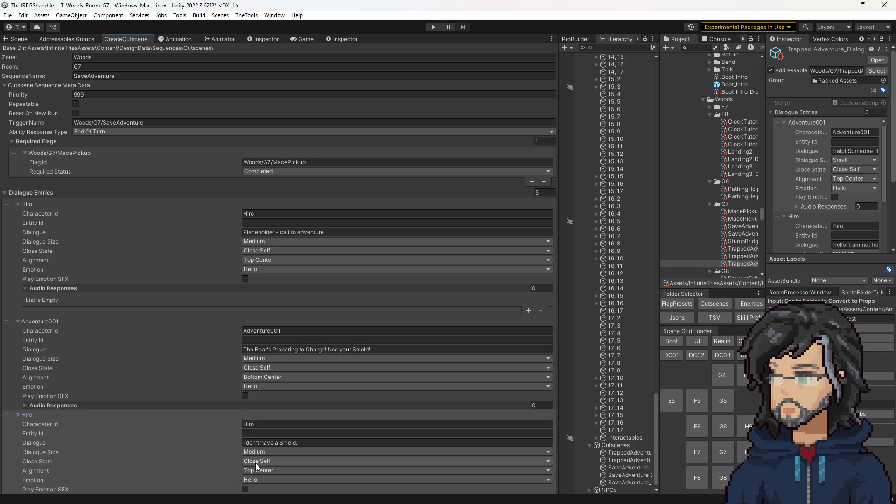
pyautogui.click(273, 369)
# Set the Boar warning to Stay Open and Hiro's shield line to Close All.
pyautogui.click(263, 377)
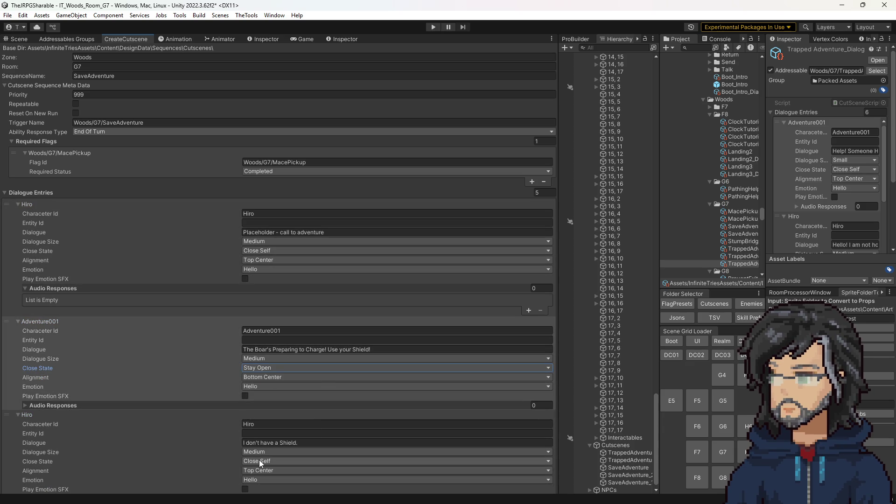
pyautogui.click(260, 461)
pyautogui.click(57, 414)
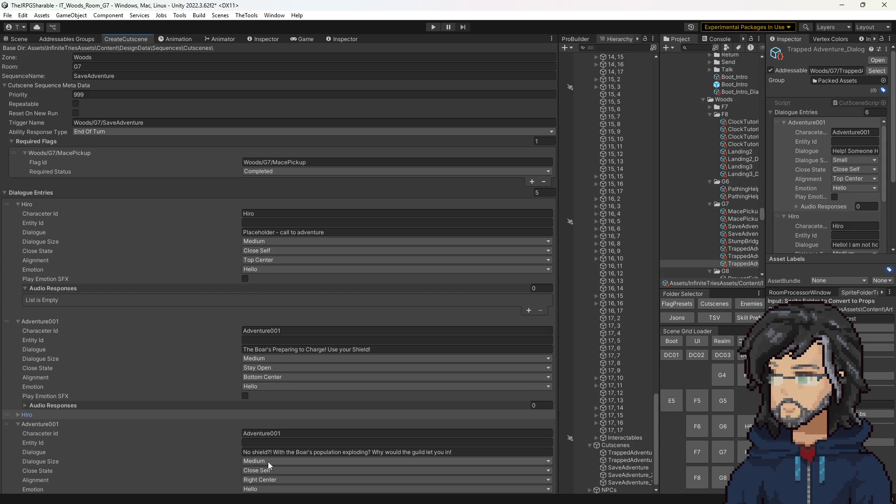
# Set the 'No shield?!' line's Close State to Stay Open.
pyautogui.click(55, 422)
pyautogui.click(77, 426)
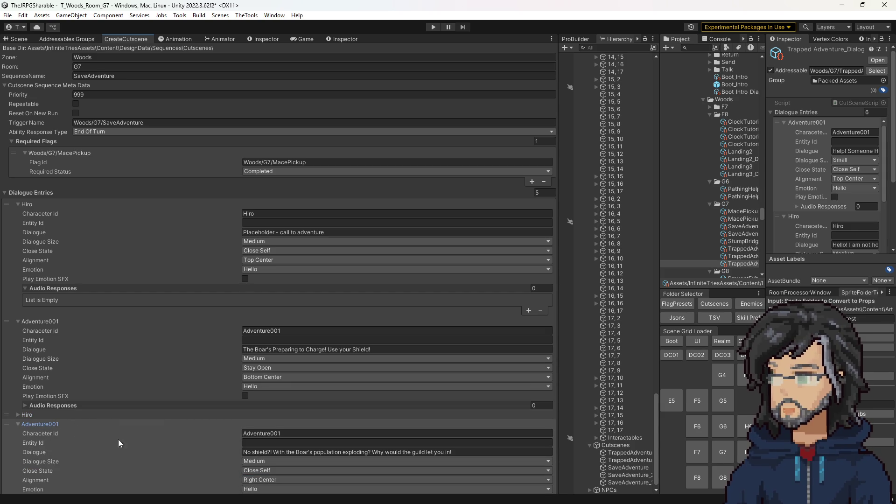
pyautogui.click(252, 470)
pyautogui.click(271, 443)
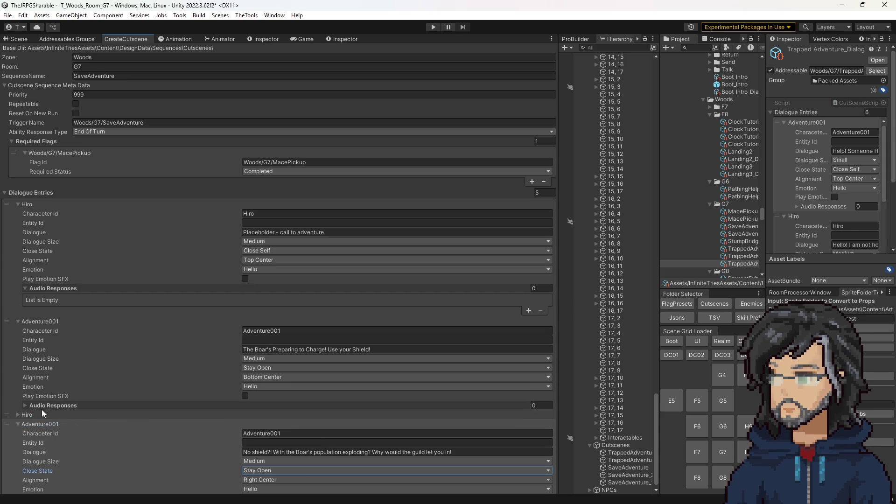
pyautogui.click(43, 422)
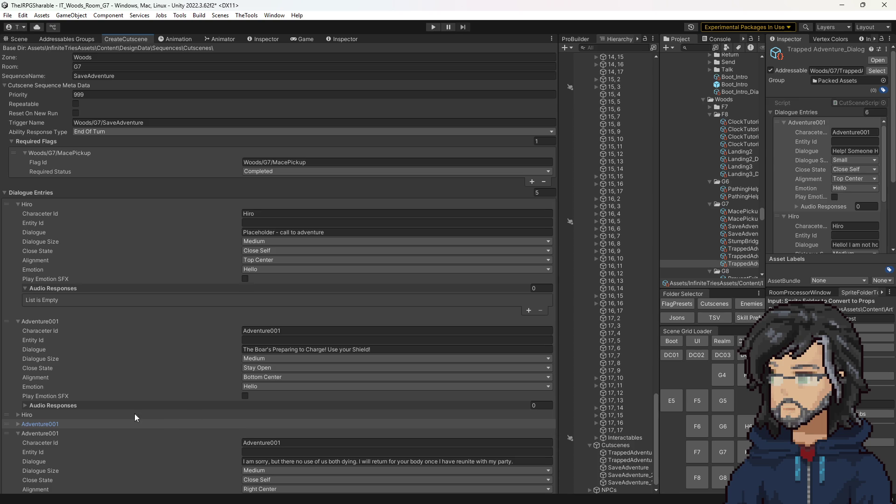
pyautogui.click(36, 424)
# Make both of Hiro's dialogue lines Small size.
pyautogui.click(29, 417)
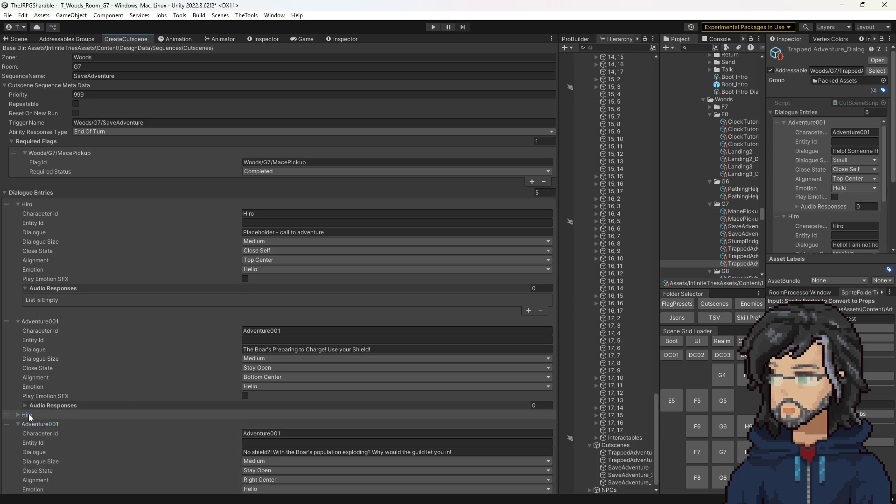
pyautogui.click(274, 452)
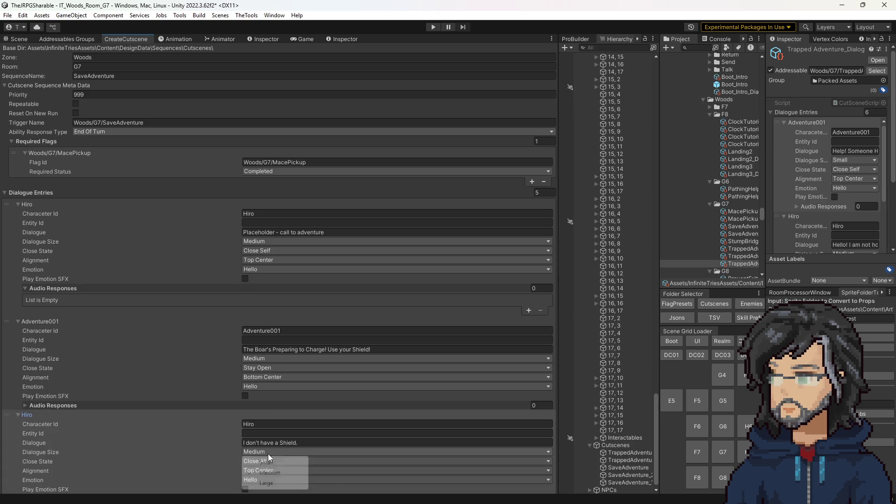
pyautogui.click(266, 461)
pyautogui.click(260, 241)
pyautogui.click(266, 252)
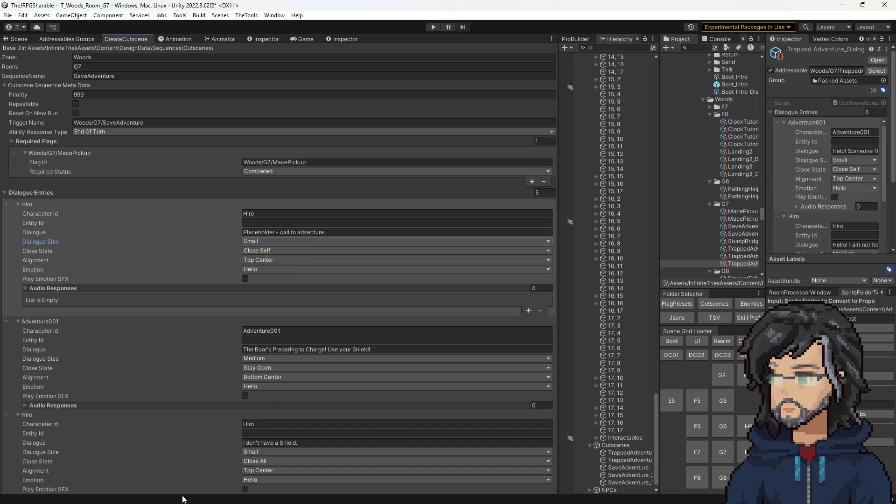
# Collapse the entries and try Create Sequence, which reports the sequence already exists.
pyautogui.click(44, 204)
pyautogui.click(46, 214)
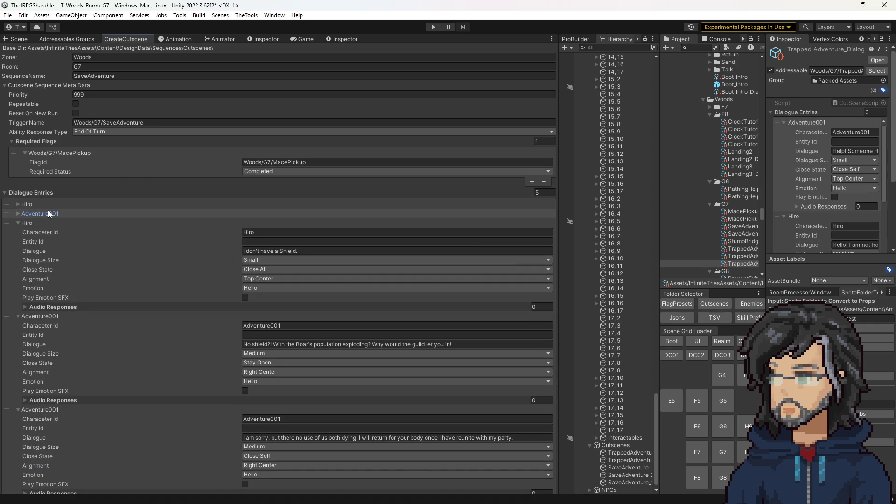
pyautogui.click(45, 223)
pyautogui.click(274, 441)
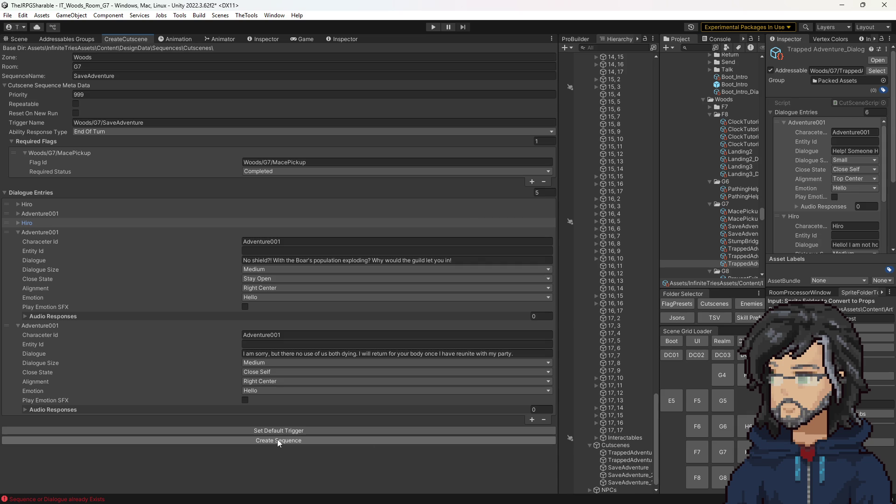
# Trace the 'Sequence or Dialogue already Exists' console error to CreateCutsceneSequence.cs line 80.
pyautogui.moveTo(657, 216); pyautogui.dragTo(606, 213)
pyautogui.click(666, 39)
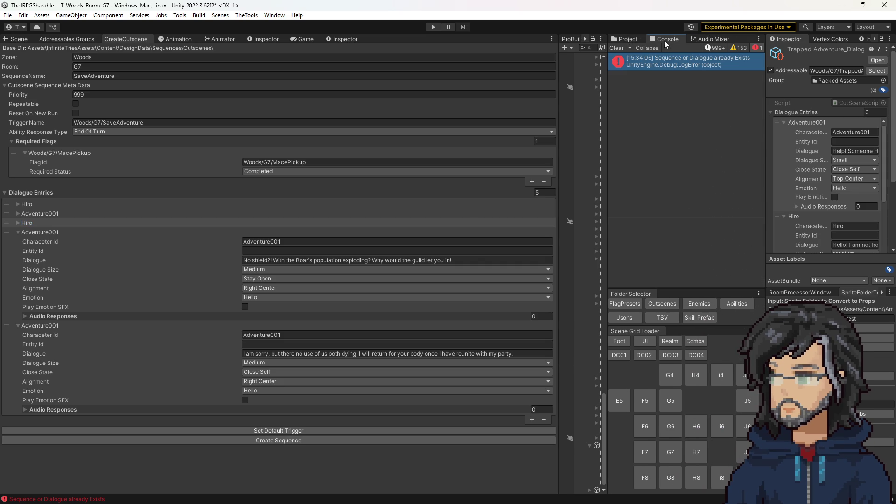
pyautogui.click(666, 60)
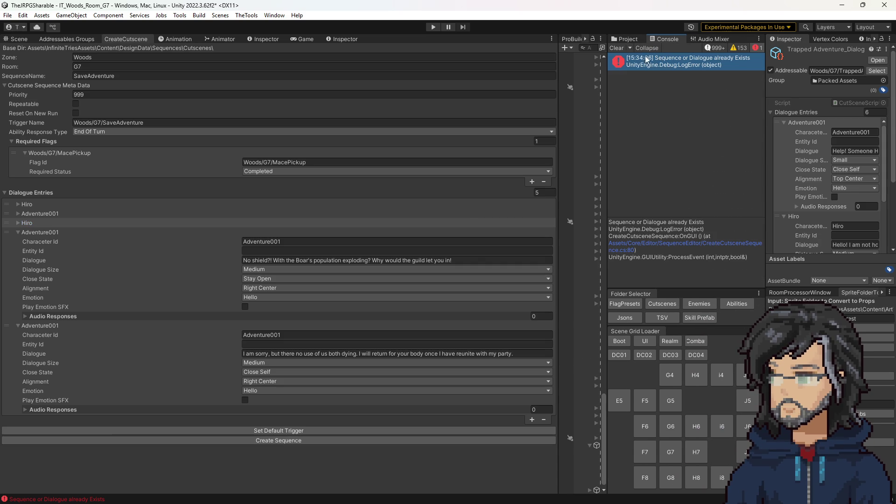
pyautogui.doubleClick(650, 61)
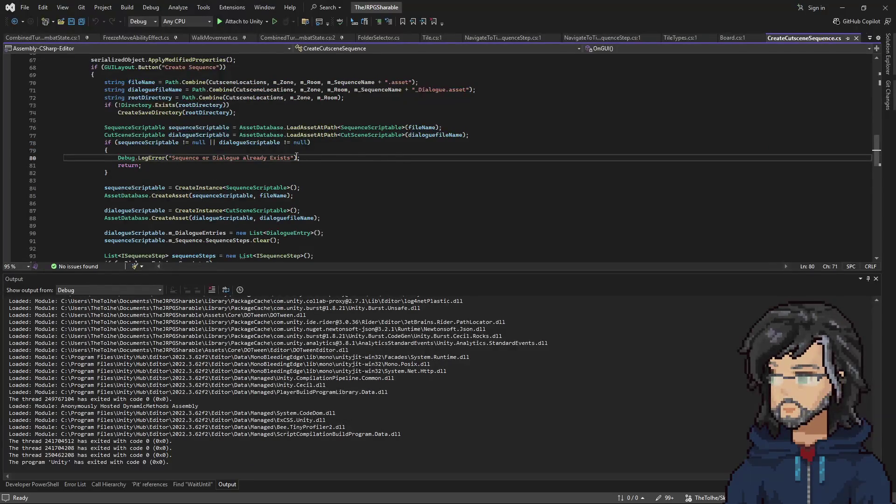
pyautogui.scroll(3, 227, 173)
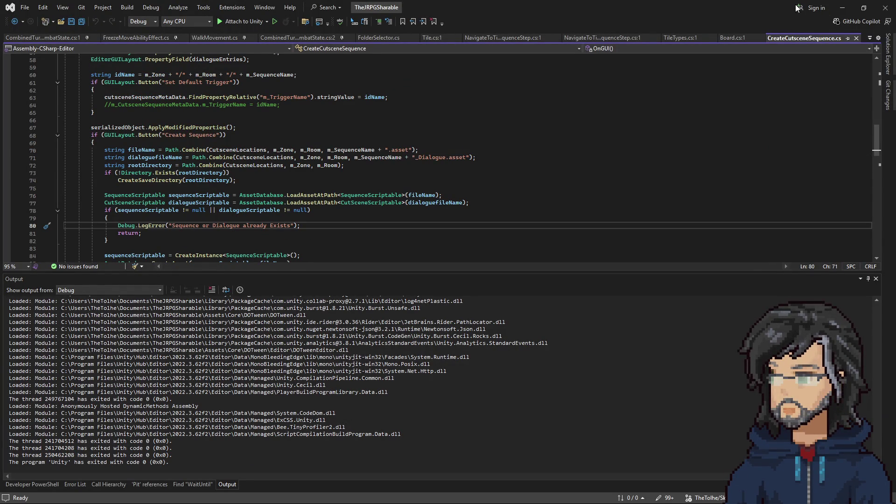
pyautogui.click(843, 9)
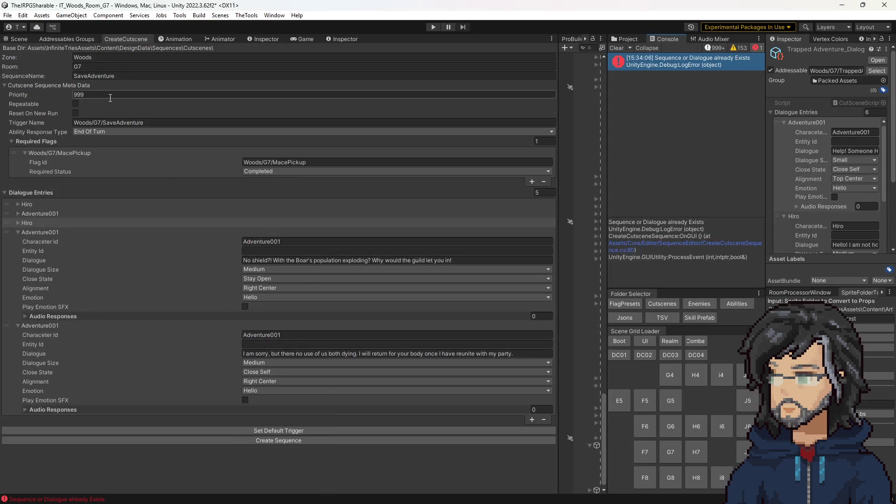
pyautogui.click(105, 76)
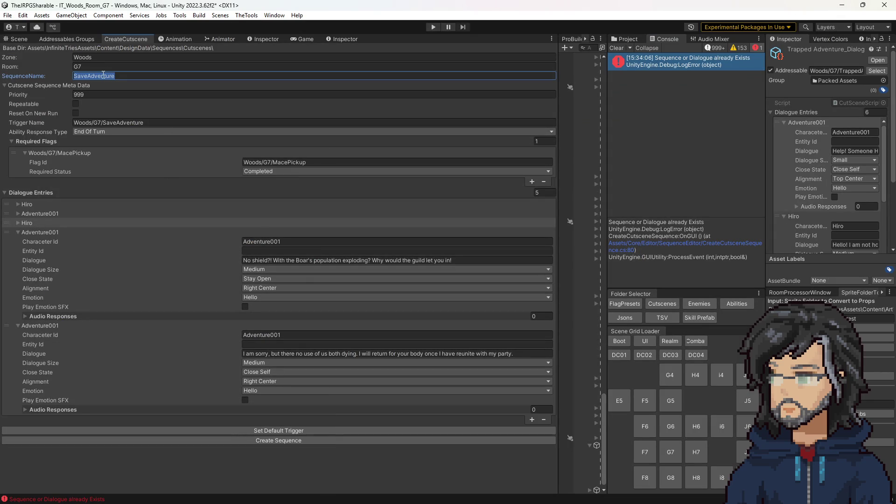
# Name the sequence BoarAlerted, apply the default trigger, and create it.
pyautogui.write('BoarAlerted')
pyautogui.click(232, 430)
pyautogui.click(225, 441)
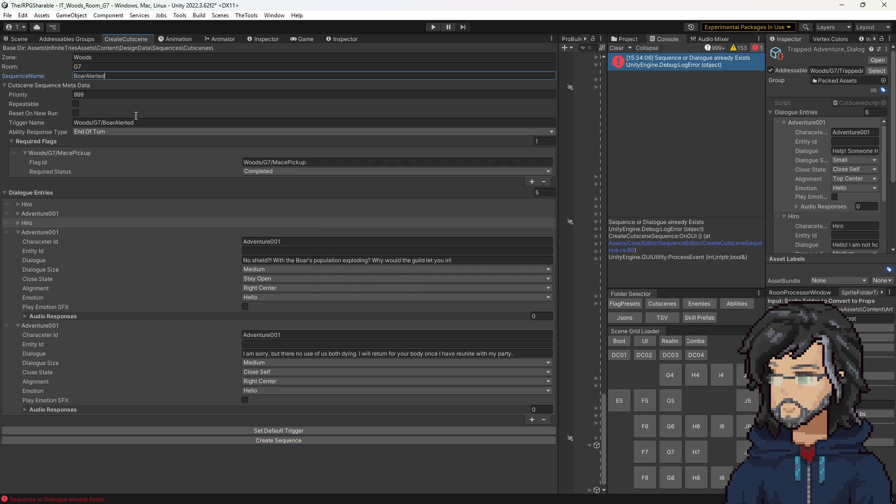
# Check the Woods/G7/BoarAlerted trigger name and find the new assets in the G7 folder.
pyautogui.click(70, 163)
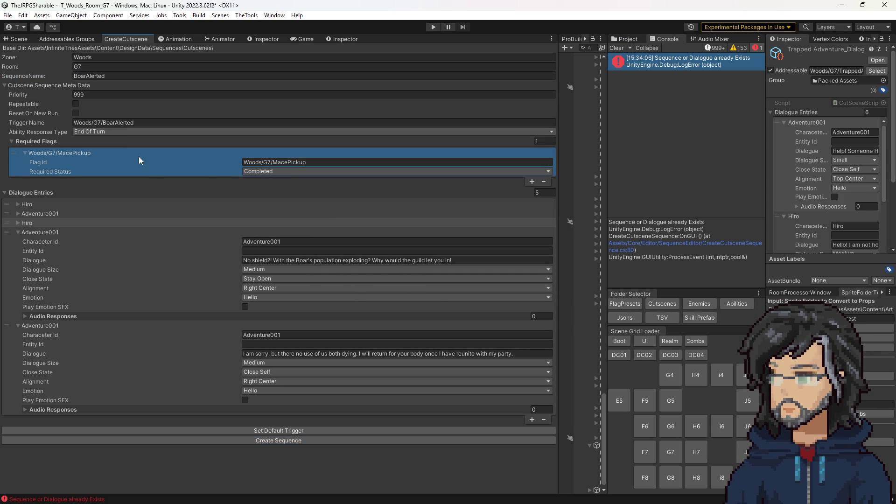
pyautogui.click(121, 123)
pyautogui.hotkey('ctrl', 'a')
pyautogui.hotkey('ctrl', 'c')
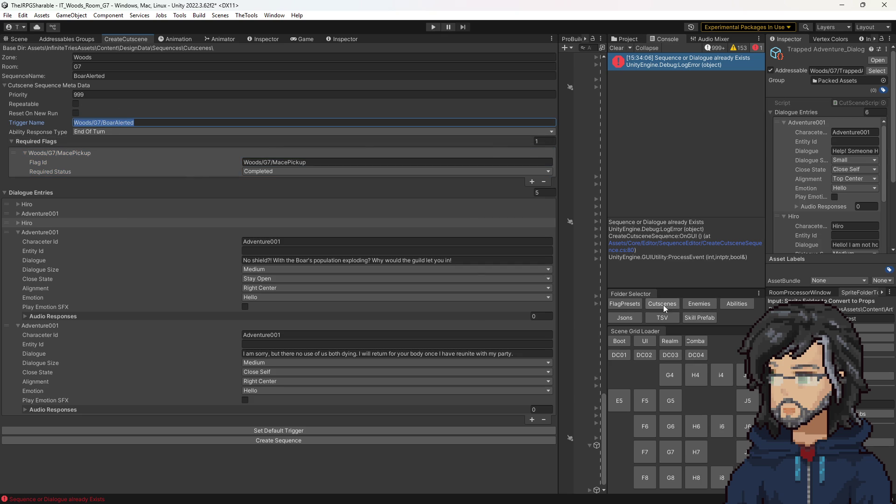
pyautogui.click(626, 40)
pyautogui.scroll(-3, 670, 231)
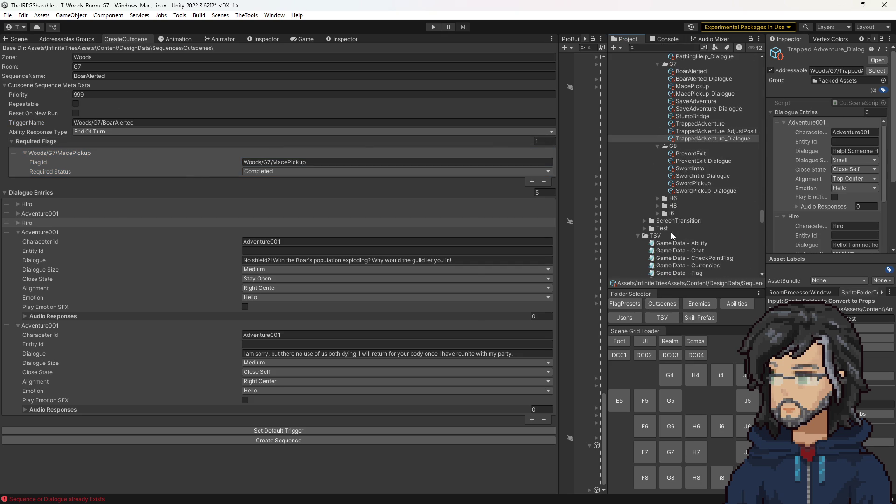
# Add Required Flag Woods/G7/BoarAlerted with status Not Started to the SaveAdventure asset.
pyautogui.click(696, 213)
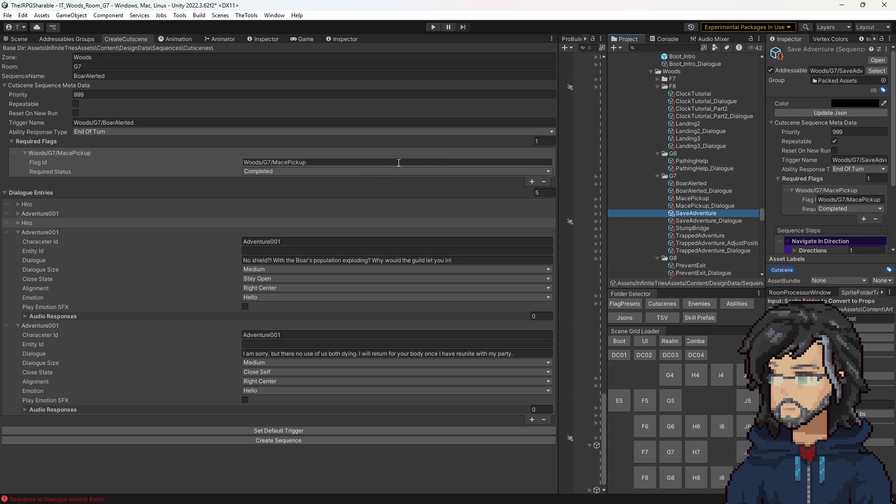
pyautogui.moveTo(763, 191); pyautogui.dragTo(693, 206)
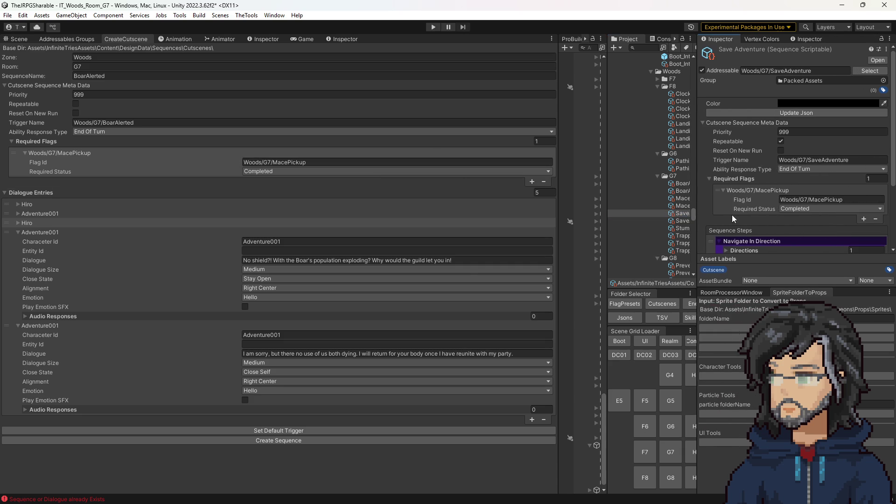
pyautogui.click(864, 219)
pyautogui.click(831, 227)
pyautogui.hotkey('ctrl', 'v')
pyautogui.click(810, 236)
pyautogui.click(810, 248)
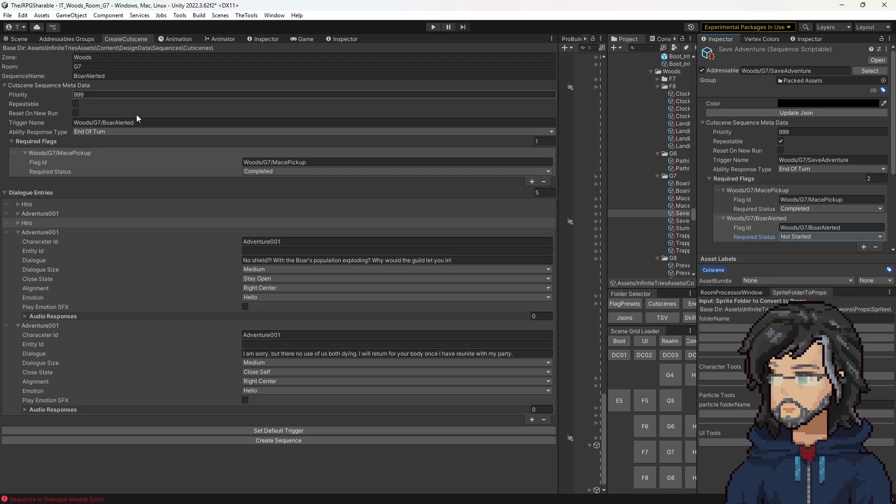
pyautogui.moveTo(606, 186); pyautogui.dragTo(538, 186)
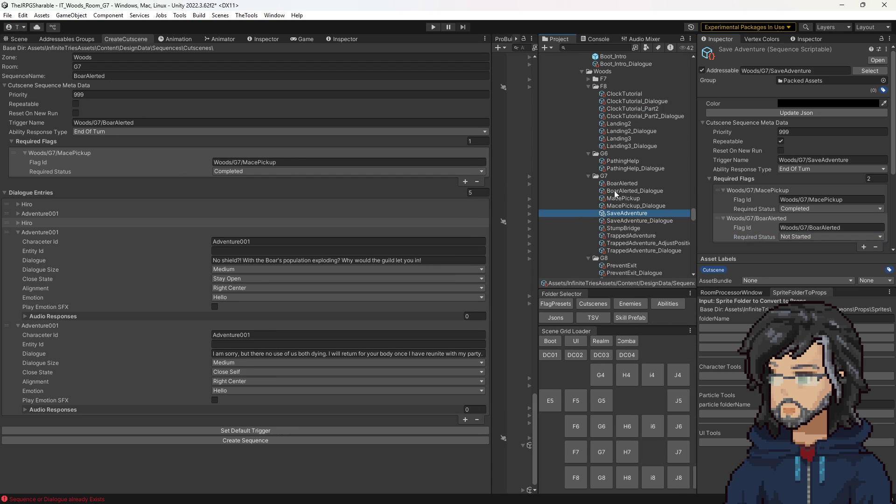
# Add a Set Foe State step to the BoarAlerted sequence's steps.
pyautogui.click(622, 183)
pyautogui.scroll(-10, 751, 196)
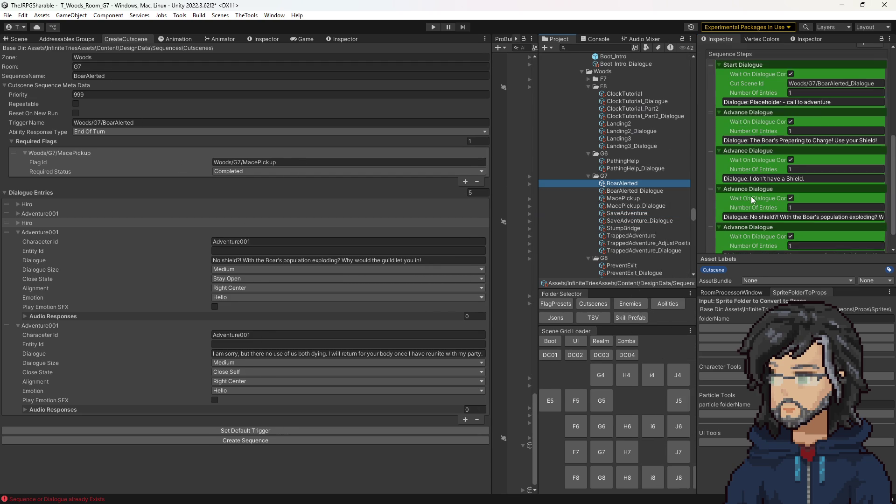
pyautogui.scroll(5, 752, 196)
pyautogui.scroll(-2, 617, 186)
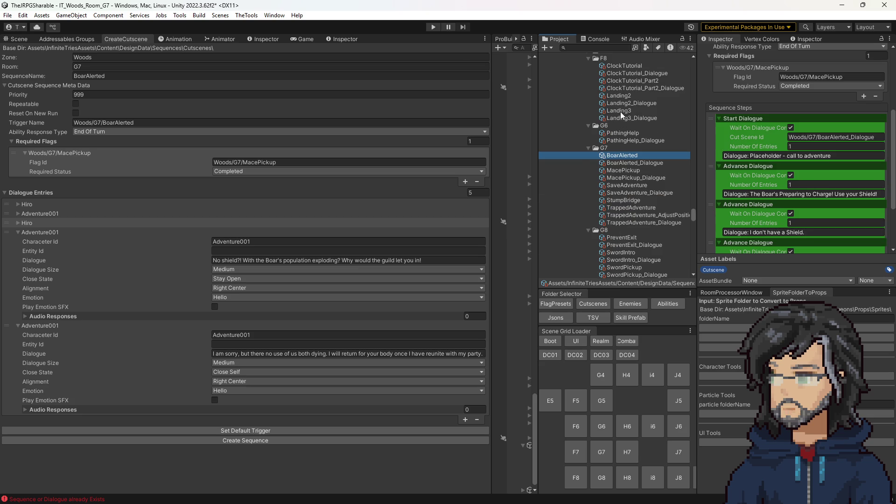
pyautogui.click(23, 39)
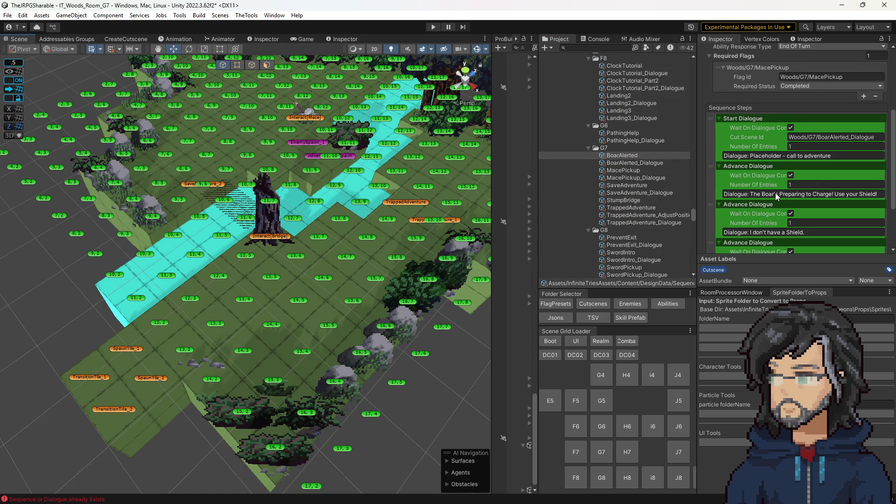
pyautogui.scroll(-4, 775, 192)
pyautogui.click(866, 246)
pyautogui.moveTo(836, 288)
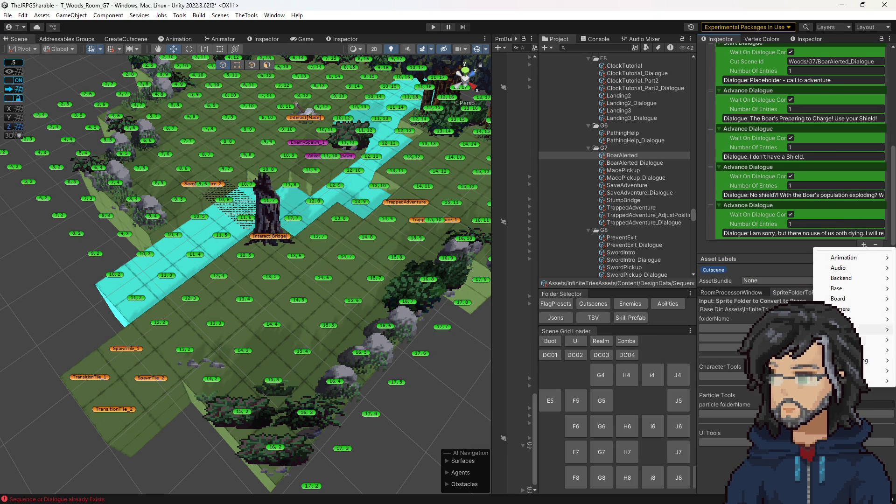
pyautogui.moveTo(821, 319)
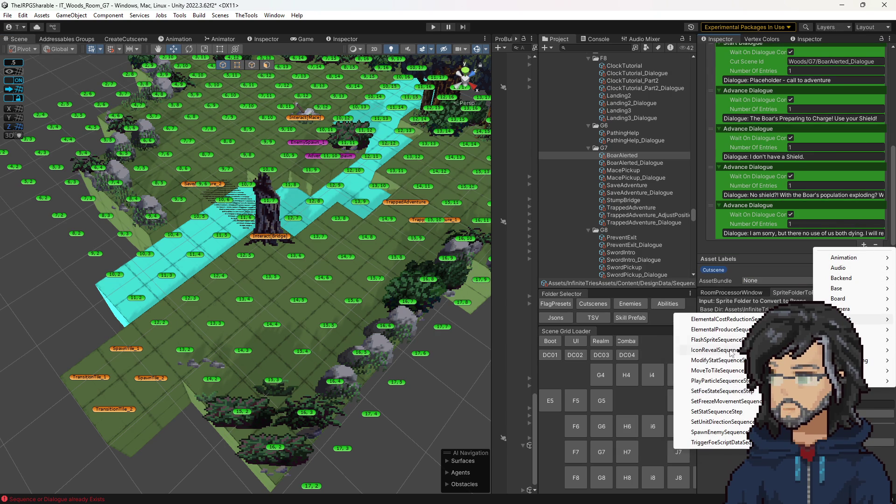
pyautogui.moveTo(835, 340)
pyautogui.click(688, 389)
# Move Set Foe State directly after Start Dialogue and set its Foe State to Attack.
pyautogui.moveTo(716, 243)
pyautogui.mouseDown()
pyautogui.moveTo(743, 70)
pyautogui.moveTo(730, 116)
pyautogui.mouseUp()
pyautogui.click(816, 135)
pyautogui.click(822, 155)
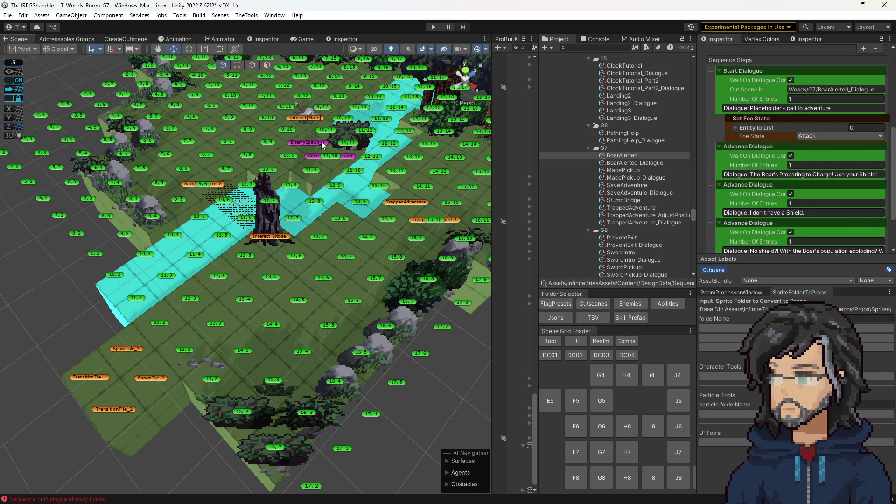
# Give the boar spawn the Entity Id BoarSpawn and turn off Add Sibling Index.
pyautogui.click(304, 119)
pyautogui.scroll(5, 783, 169)
pyautogui.click(800, 159)
pyautogui.write('Boa')
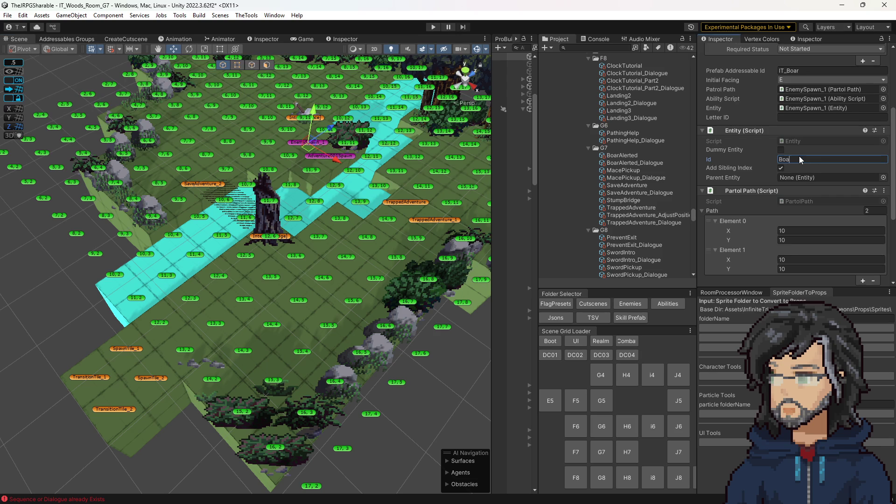
pyautogui.write('rSpawn')
pyautogui.press('Return')
pyautogui.click(782, 168)
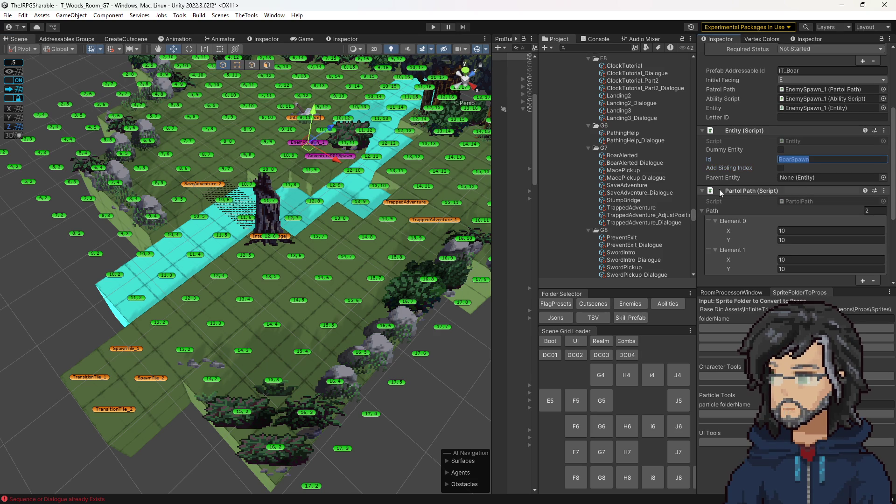
# Add a BoarSpawn_Container entry to the Entity Id List of BoarAlerted's Set Foe State step.
pyautogui.click(217, 186)
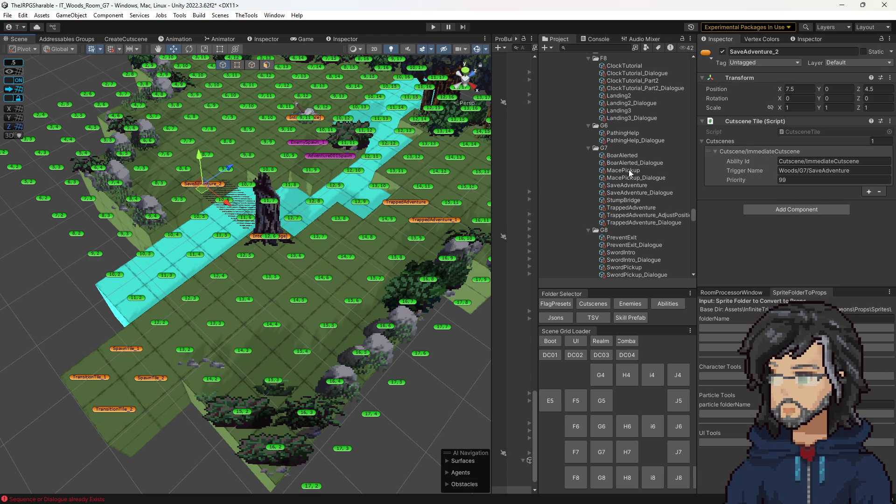
pyautogui.click(624, 157)
pyautogui.scroll(-5, 813, 186)
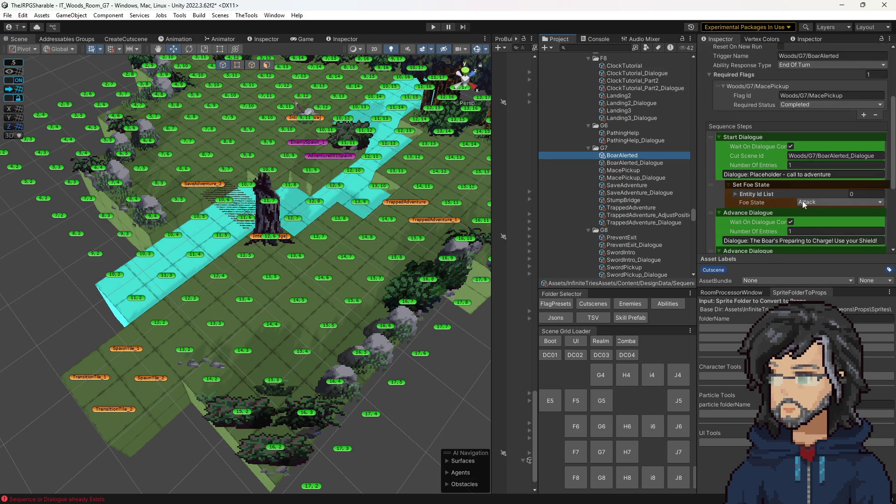
pyautogui.click(830, 192)
pyautogui.click(860, 215)
pyautogui.click(827, 206)
pyautogui.write('BoarSpawn_Cor')
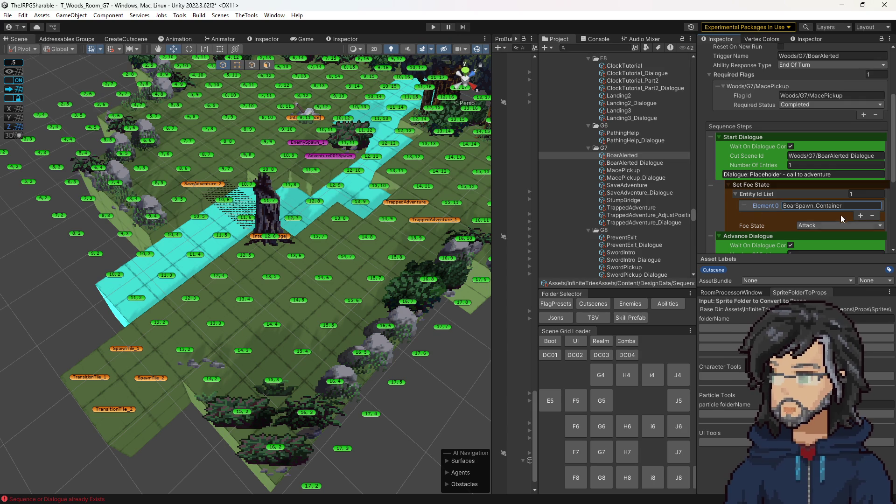
pyautogui.scroll(-3, 811, 221)
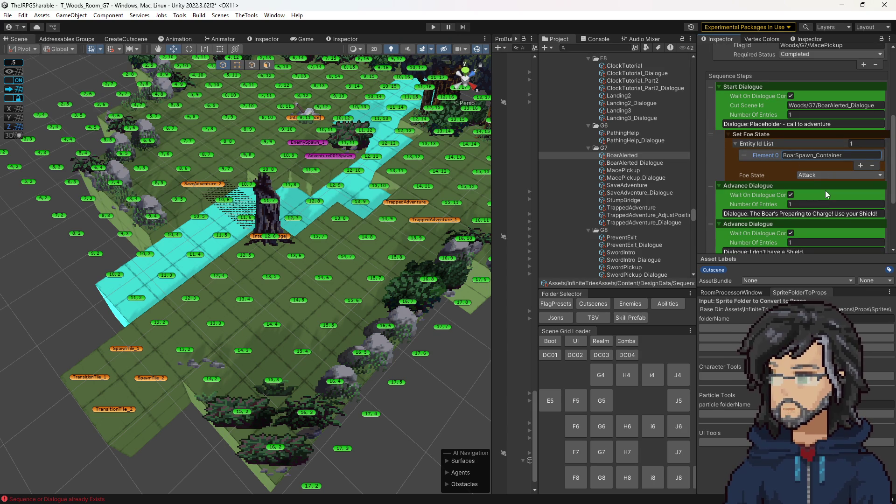
pyautogui.scroll(-5, 812, 167)
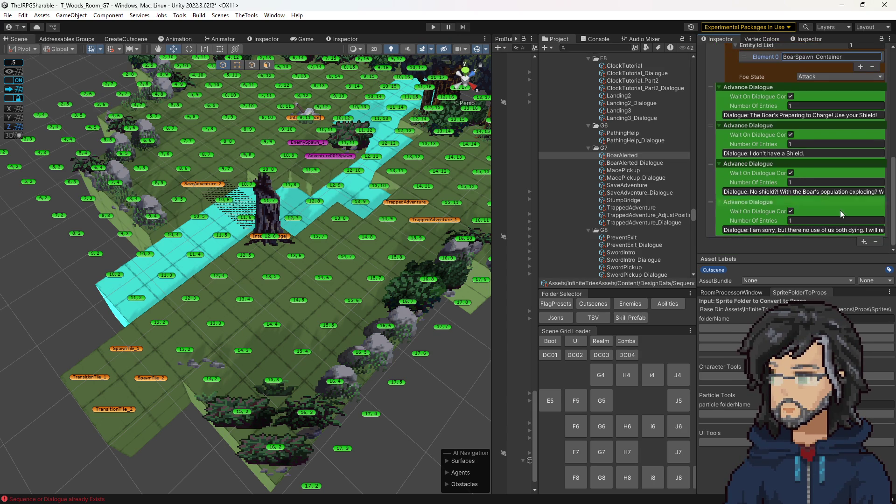
# Append a ClearAbilityResponsesSequenceStep from the Cutscene category to BoarAlerted's Sequence Steps.
pyautogui.click(864, 241)
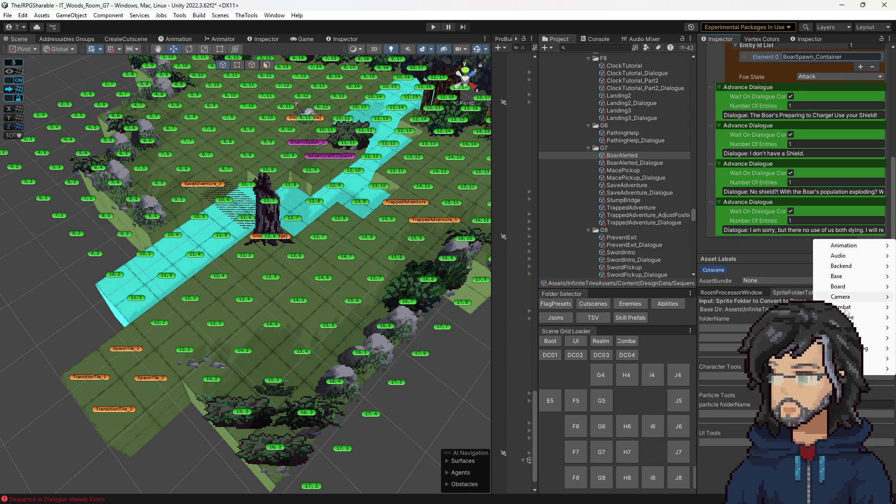
pyautogui.moveTo(845, 265)
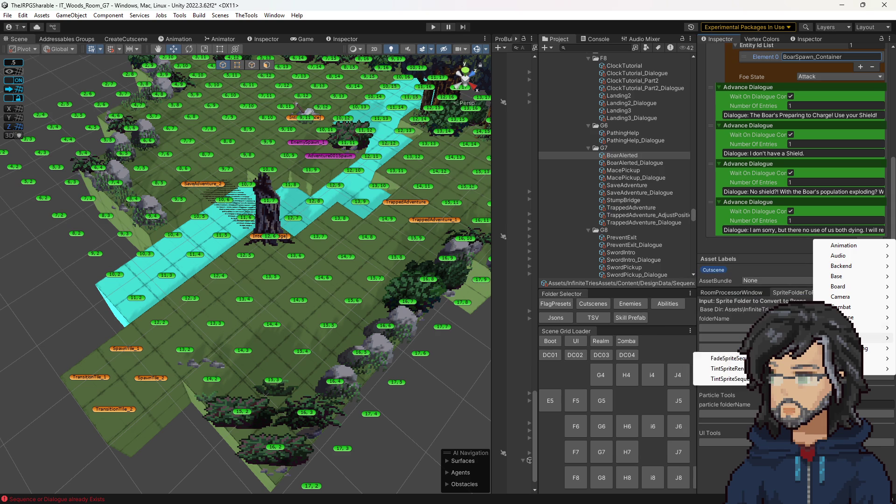
pyautogui.moveTo(840, 318)
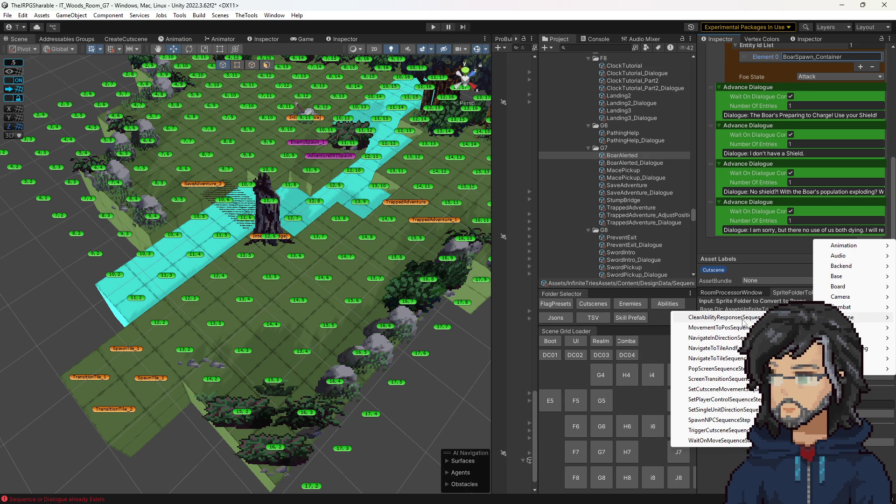
pyautogui.click(743, 322)
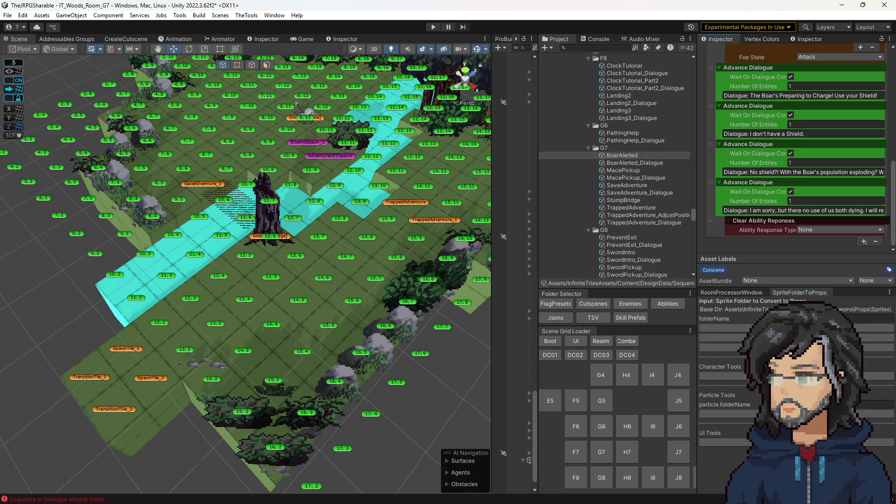
pyautogui.hotkey('alt', 'Tab')
# Open ClearAbilityResponsesSequenceStep.cs and list all references to the class and to GetandClearResponses.
pyautogui.hotkey('ctrl', 't')
pyautogui.write('clearre')
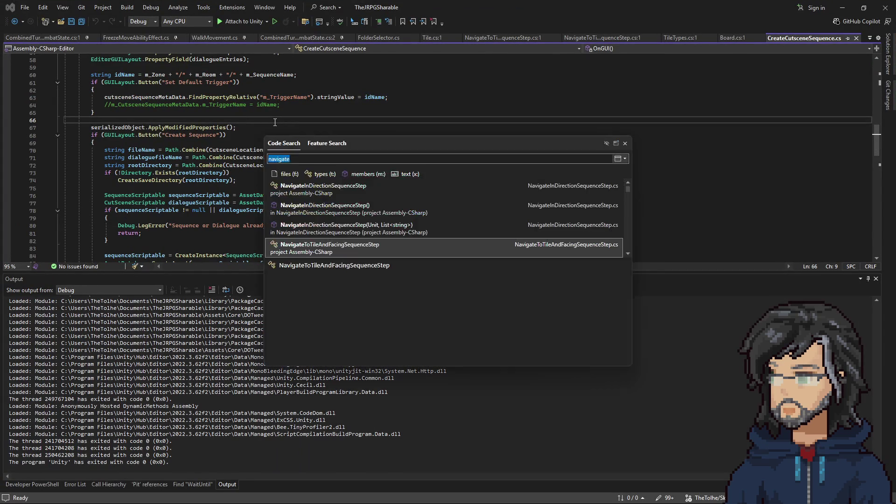
pyautogui.write('spons')
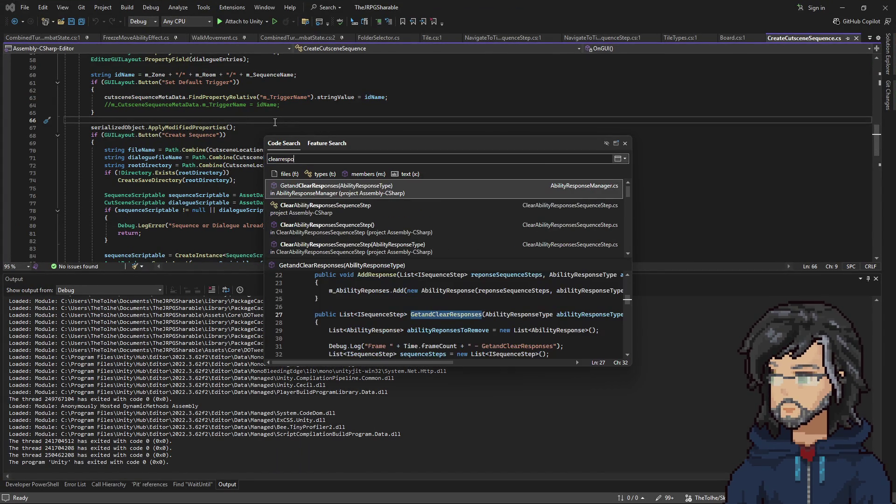
pyautogui.press('Return')
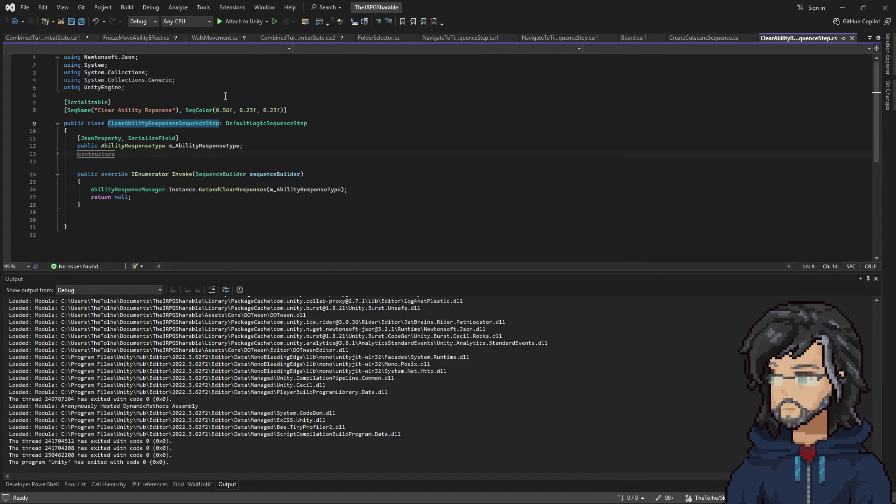
pyautogui.rightClick(170, 122)
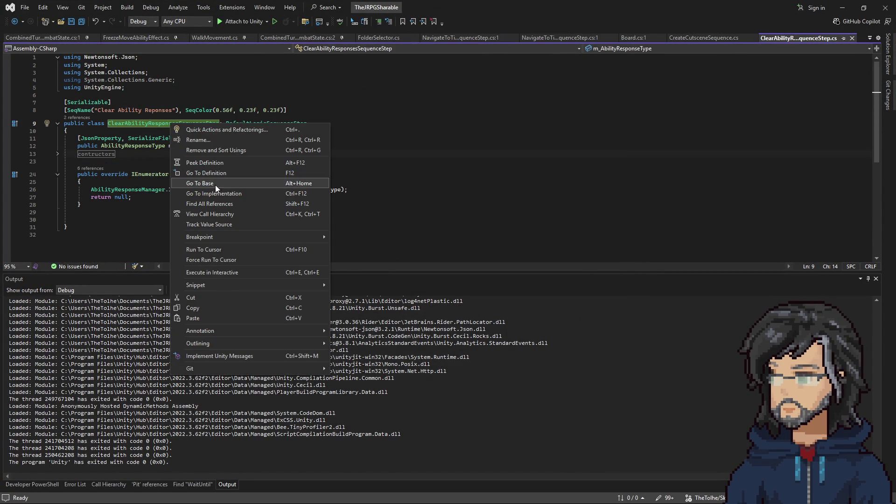
pyautogui.click(234, 208)
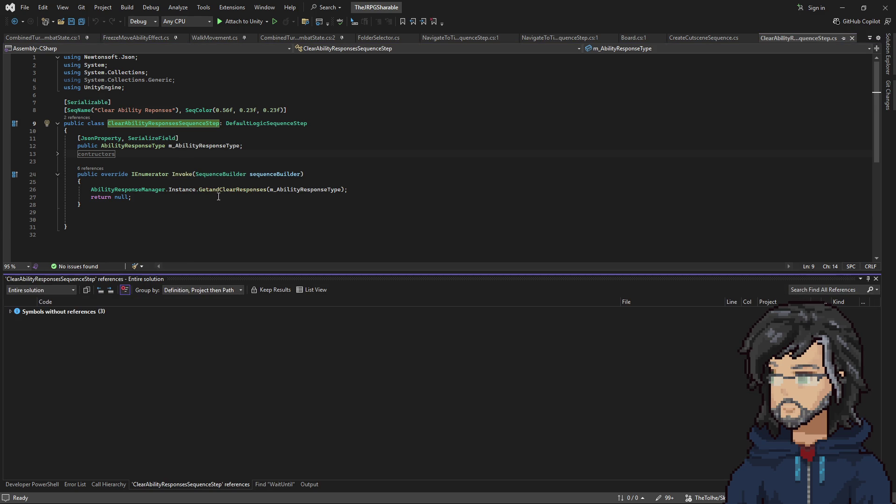
pyautogui.rightClick(221, 191)
pyautogui.click(262, 276)
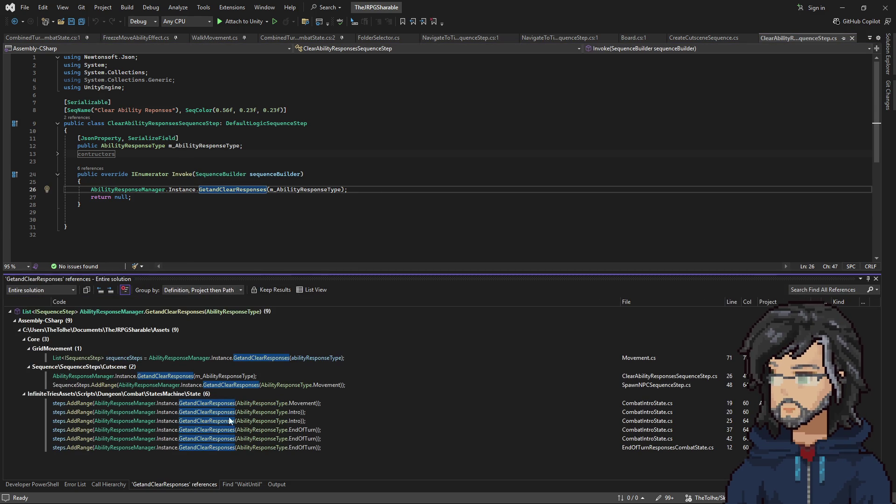
# Inspect GetandClearResponses calls in ClearAbilityResponsesSequenceStep, SpawnNPCSequenceStep (lines 47–48) and Movement.cs.
pyautogui.doubleClick(653, 377)
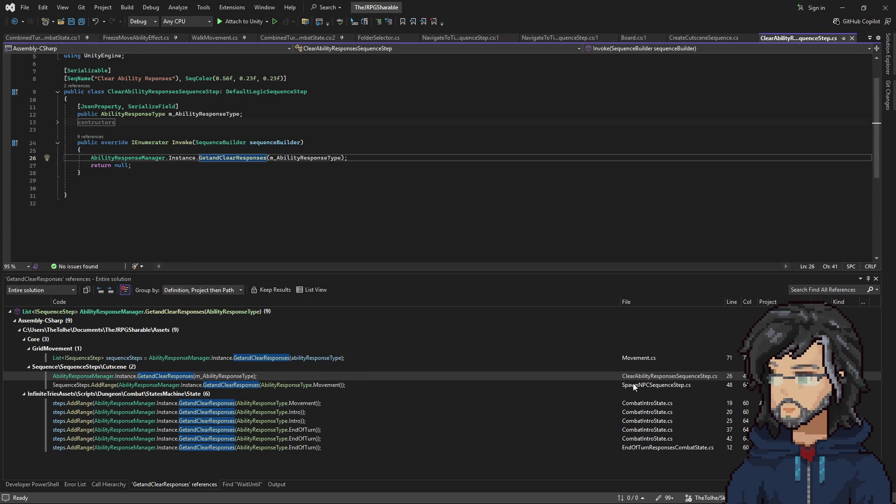
pyautogui.doubleClick(633, 383)
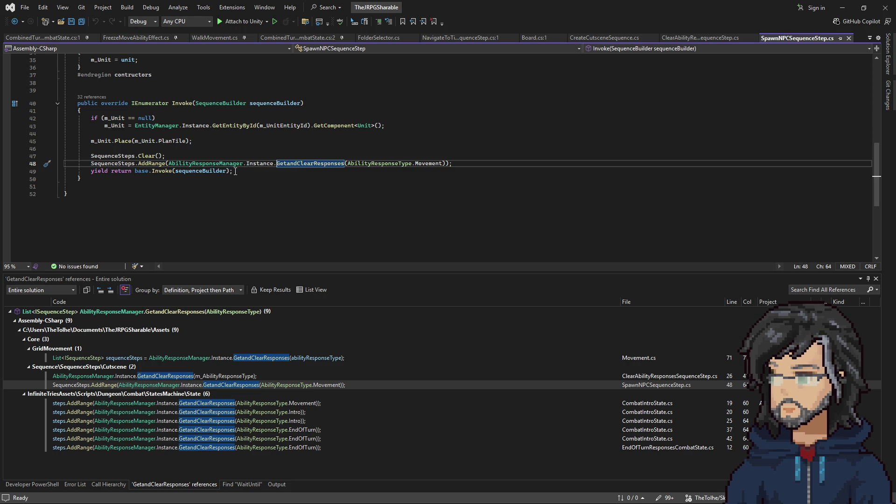
pyautogui.moveTo(454, 168)
pyautogui.mouseDown()
pyautogui.moveTo(468, 154)
pyautogui.moveTo(455, 164)
pyautogui.moveTo(66, 164)
pyautogui.moveTo(169, 165)
pyautogui.mouseUp()
pyautogui.hotkey('ctrl', 'c')
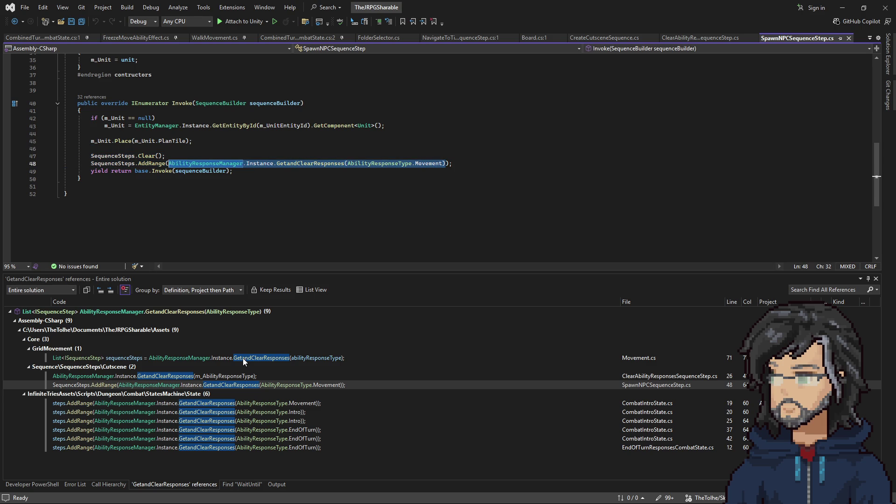
pyautogui.doubleClick(243, 358)
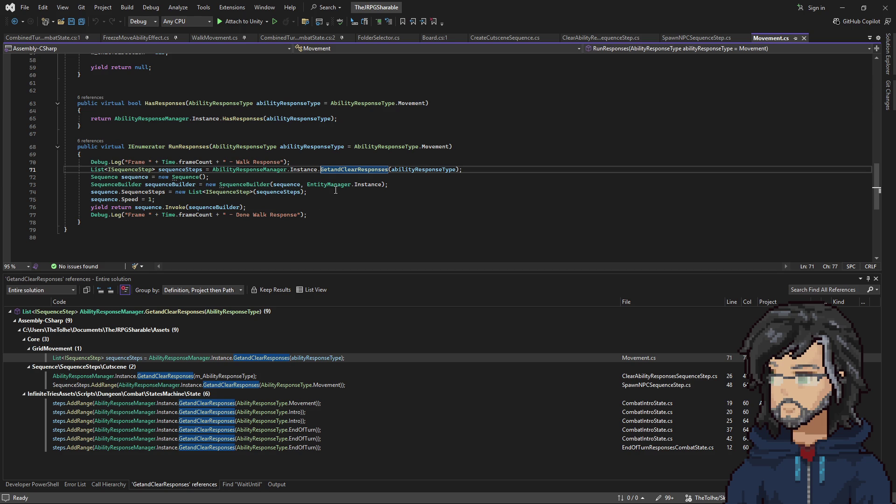
pyautogui.scroll(19, 328, 180)
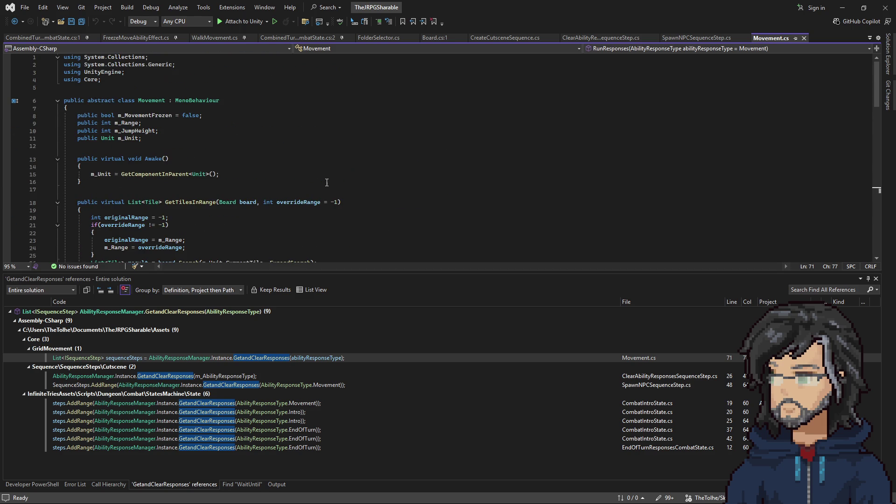
pyautogui.scroll(-13, 327, 182)
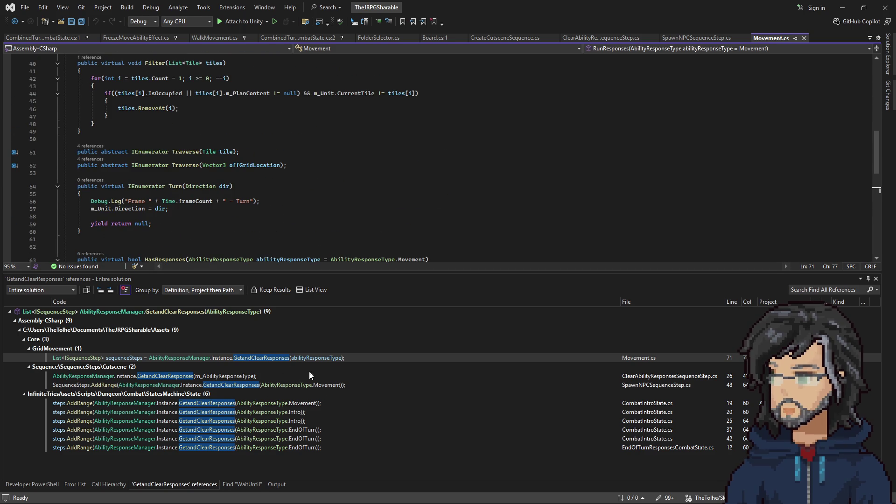
# Try pasting the Movement call onto line 26, undo it, and open SpawnNPCSequenceStep at line 48.
pyautogui.doubleClick(284, 376)
pyautogui.click(353, 158)
pyautogui.hotkey('ctrl', 'v')
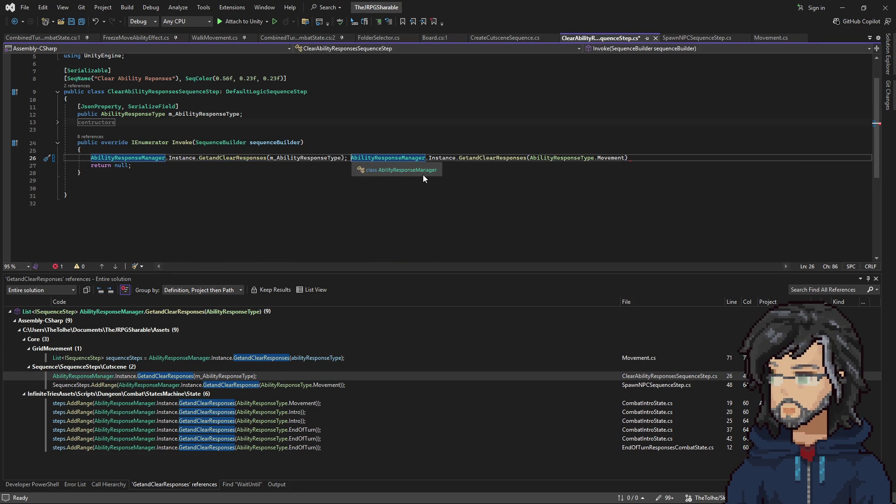
pyautogui.hotkey('ctrl', 'z')
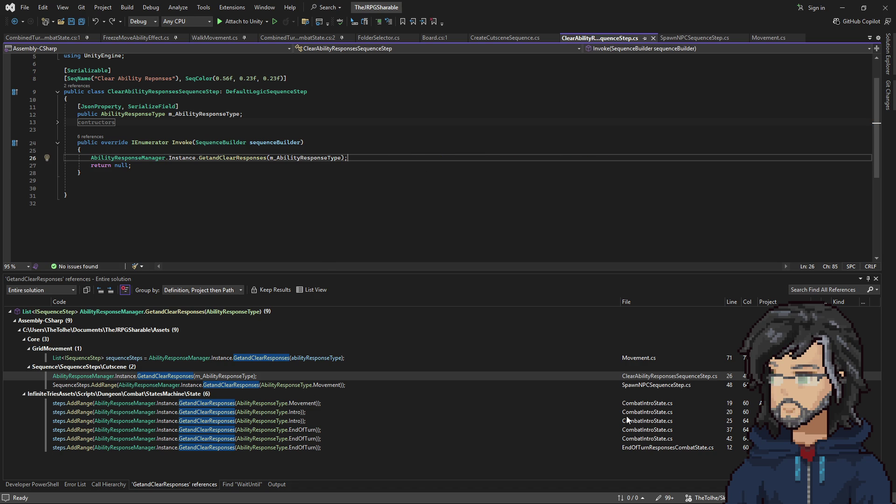
pyautogui.click(627, 386)
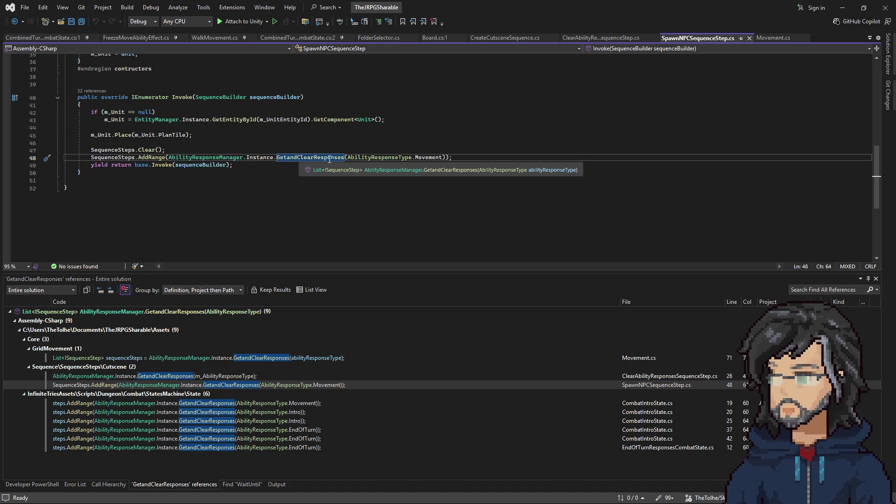
# Paste SpawnNPCSequenceStep's Clear, AddRange(Movement) and base.Invoke lines below line 26 of ClearAbilityResponsesSequenceStep.
pyautogui.moveTo(245, 167); pyautogui.dragTo(238, 147)
pyautogui.hotkey('ctrl', 'c')
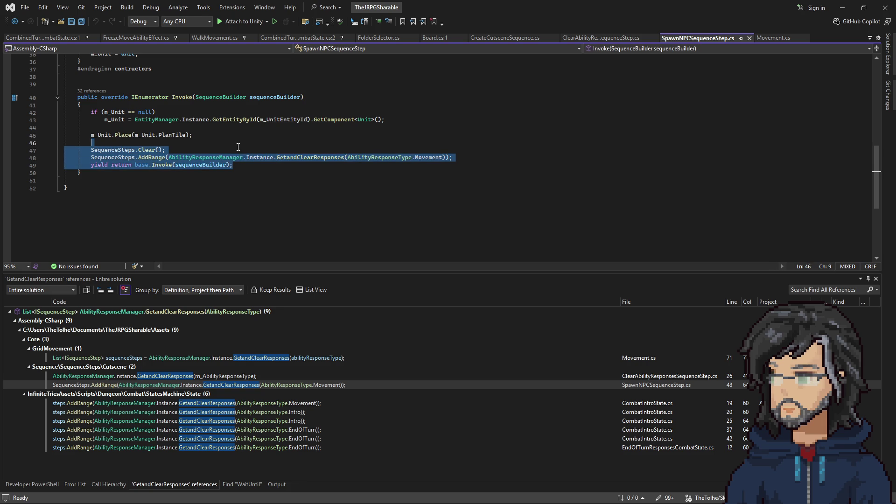
pyautogui.click(259, 375)
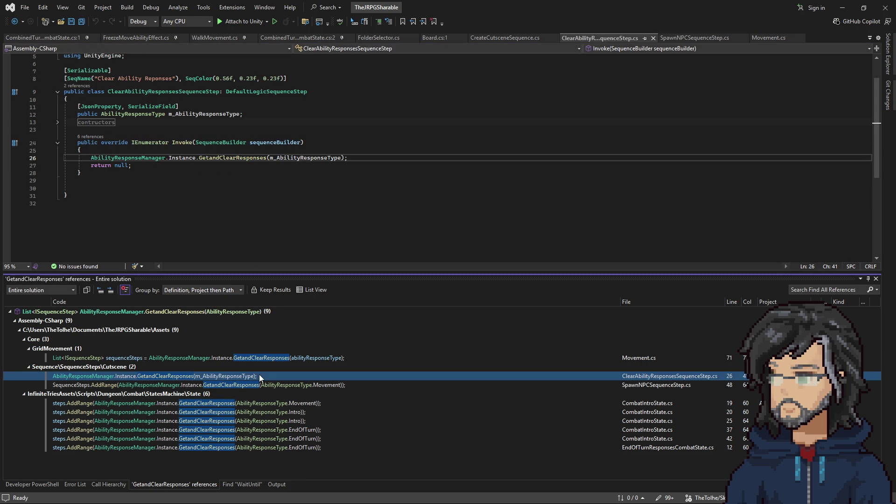
pyautogui.click(363, 159)
pyautogui.hotkey('ctrl', 'v')
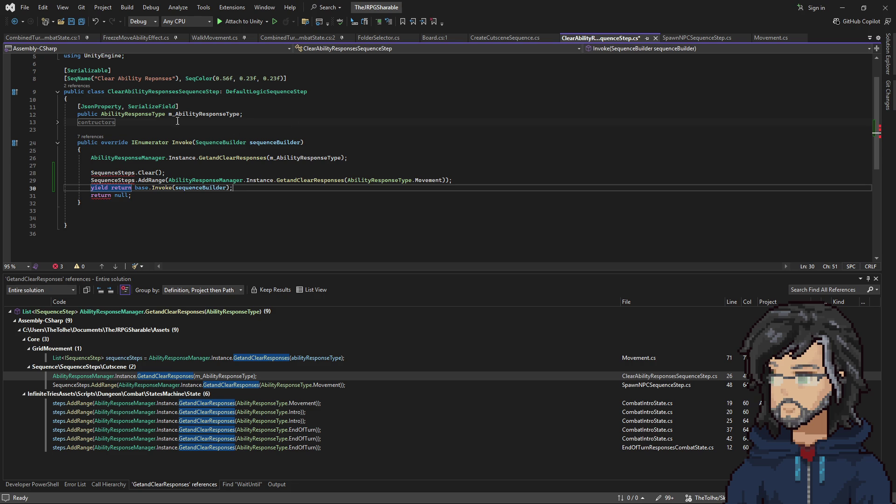
pyautogui.click(245, 116)
pyautogui.press('Return')
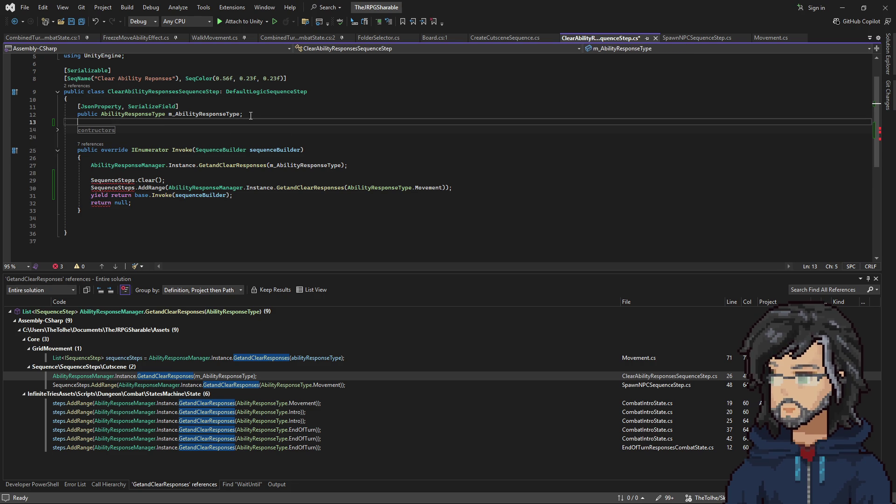
# Declare a public bool m_ClearOnly field with a copied [JsonProperty, SerializeField] attribute.
pyautogui.press('Return')
pyautogui.write('pub')
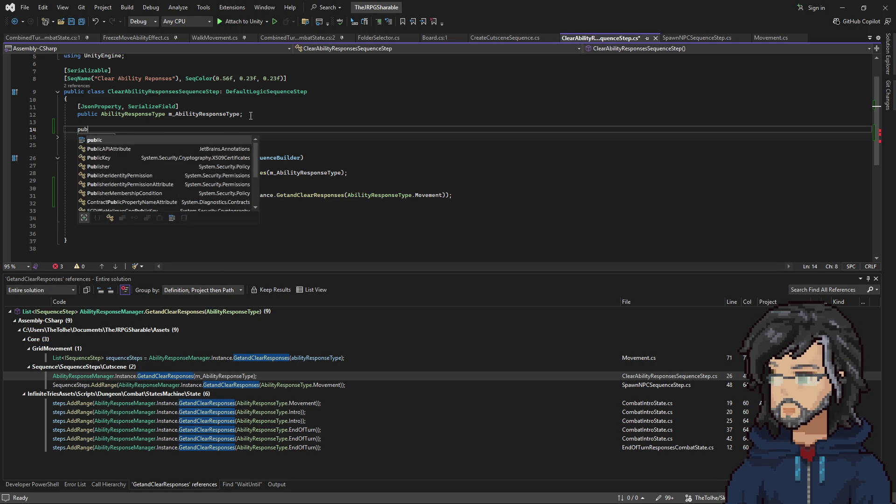
pyautogui.press('Tab')
pyautogui.moveTo(66, 99); pyautogui.dragTo(179, 107)
pyautogui.hotkey('ctrl', 'c')
pyautogui.click(93, 122)
pyautogui.hotkey('ctrl', 'v')
pyautogui.click(123, 138)
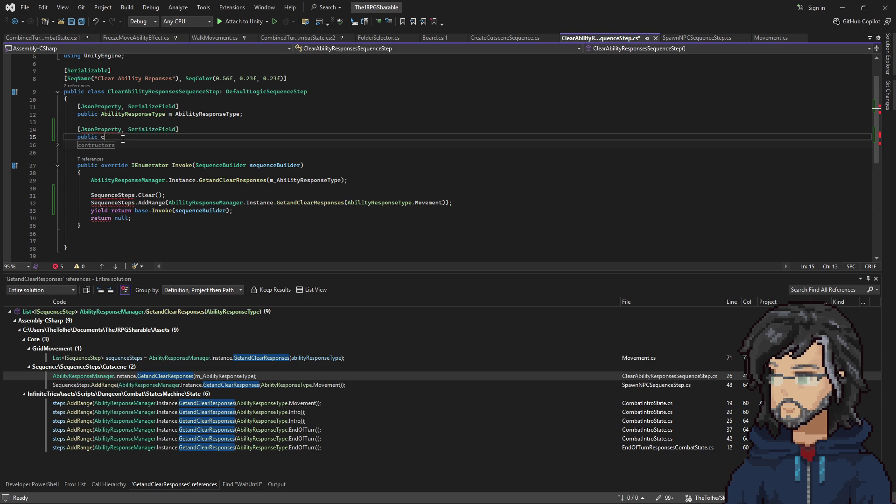
pyautogui.write('c')
pyautogui.press('BackSpace')
pyautogui.write('bop')
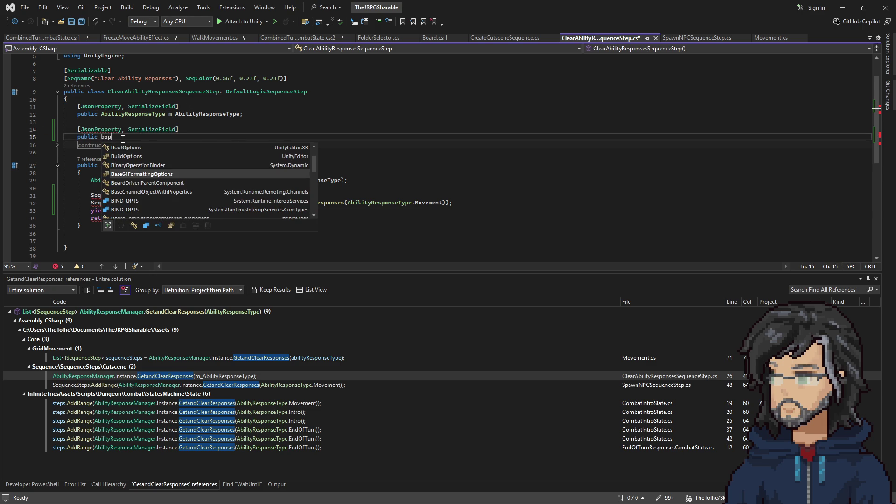
pyautogui.press('BackSpace')
pyautogui.write('ol m_')
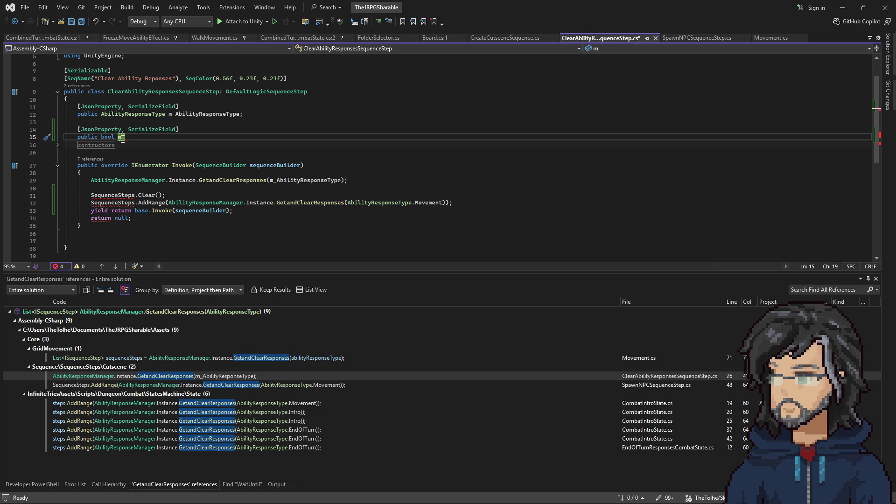
pyautogui.write('ClearOnly;')
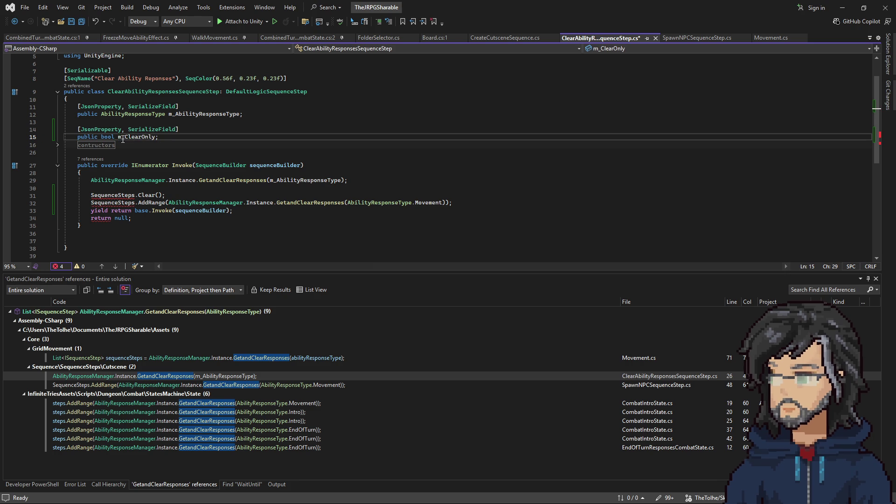
# Give m_ClearOnly a default value of false.
pyautogui.doubleClick(132, 140)
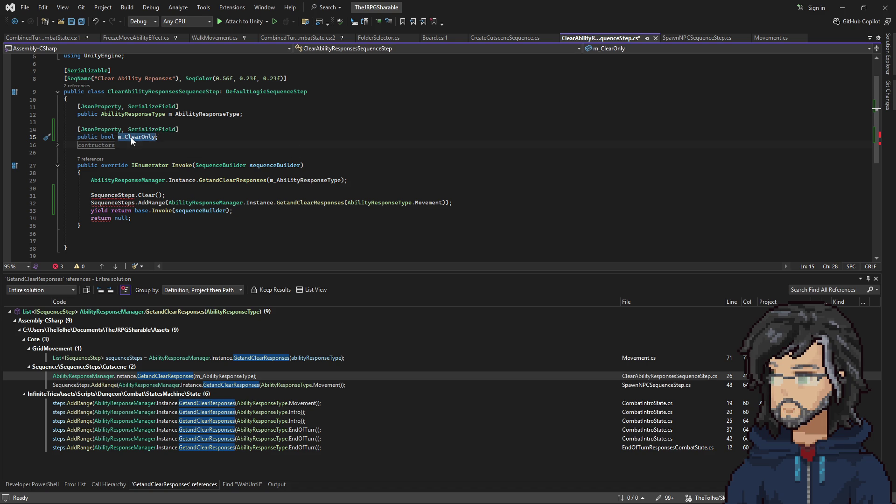
pyautogui.click(156, 138)
pyautogui.write('= f')
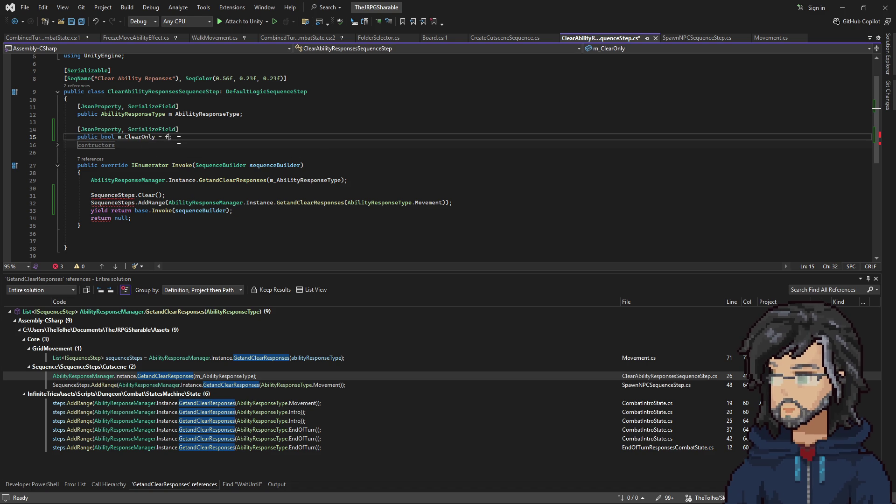
pyautogui.write('alse')
pyautogui.doubleClick(141, 136)
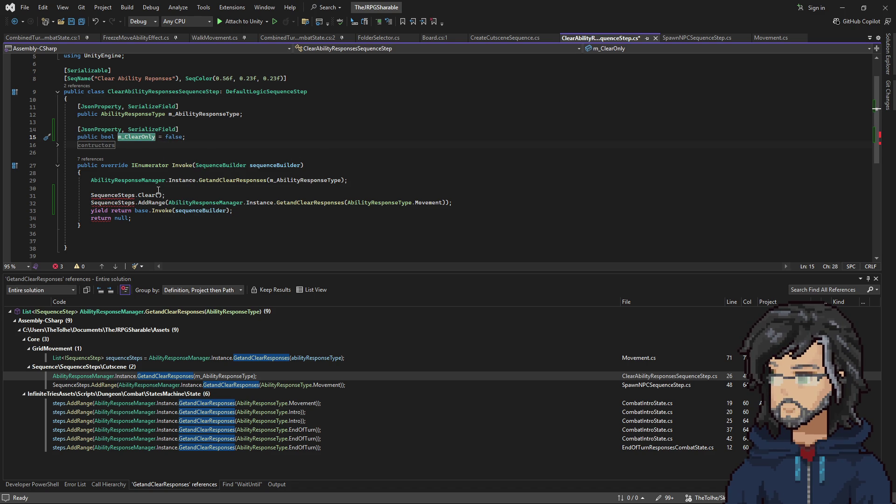
pyautogui.click(115, 182)
pyautogui.press('Home')
# Change the class's base from DefaultLogicSequenceStep to Sequence.
pyautogui.write('s')
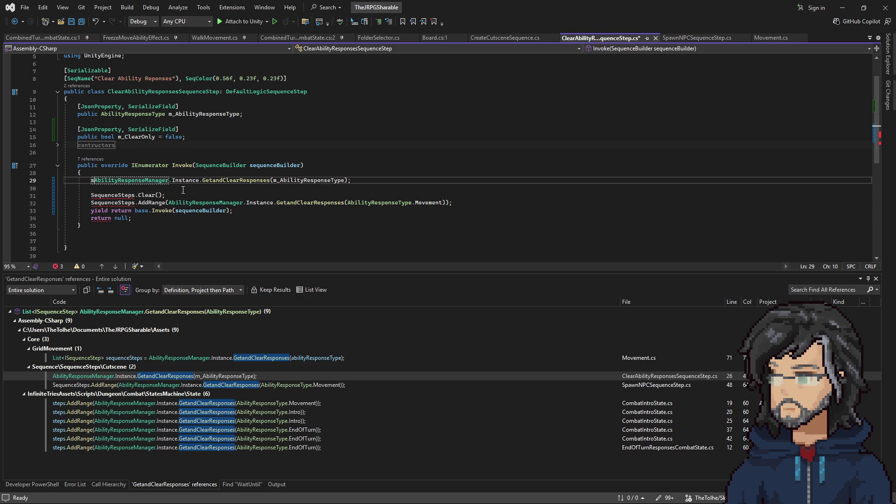
pyautogui.press('BackSpace')
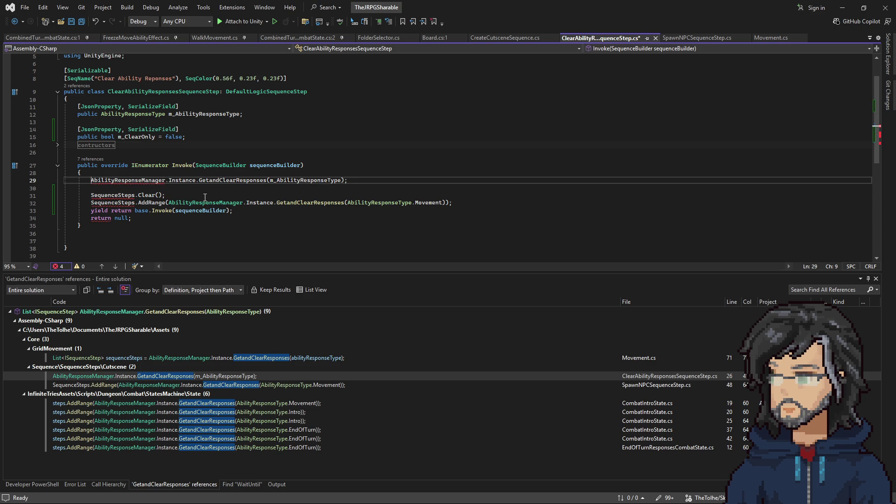
pyautogui.click(455, 201)
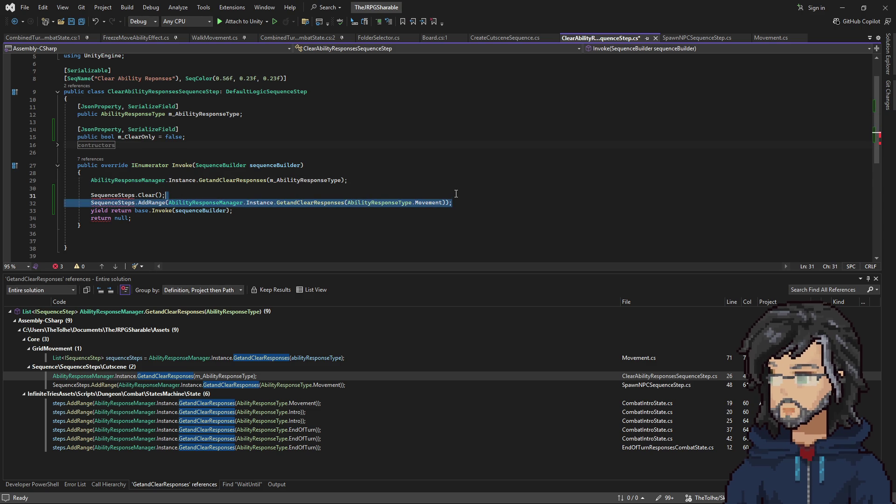
pyautogui.hotkey('shift', 'Up')
pyautogui.hotkey('shift', 'Up')
pyautogui.click(356, 179)
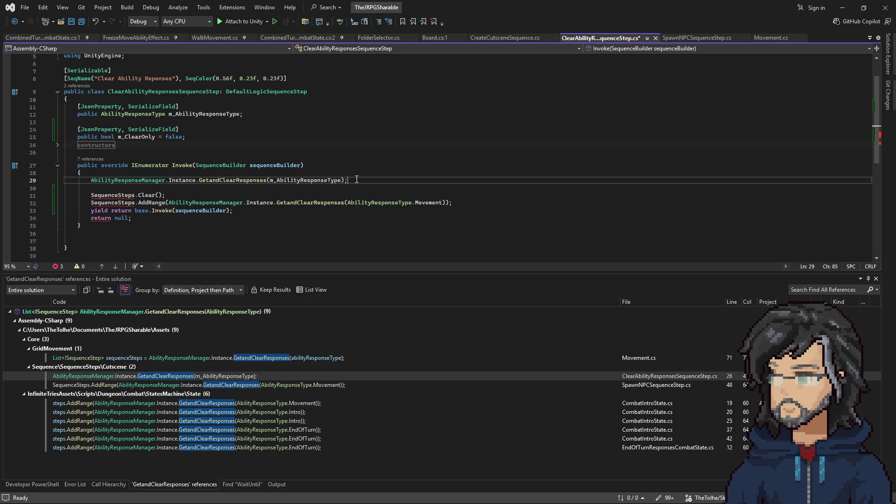
pyautogui.click(131, 192)
pyautogui.press('Down')
pyautogui.doubleClick(262, 91)
pyautogui.write('sSeq')
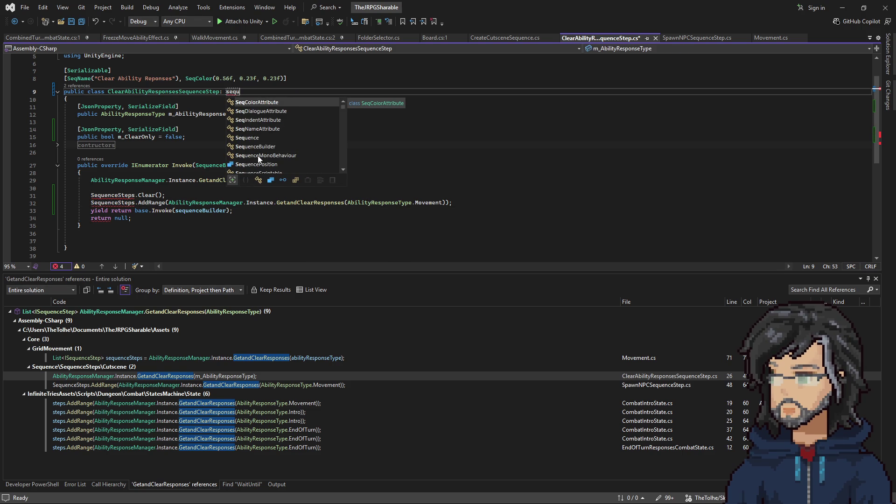
pyautogui.write('uenc')
pyautogui.press('Tab')
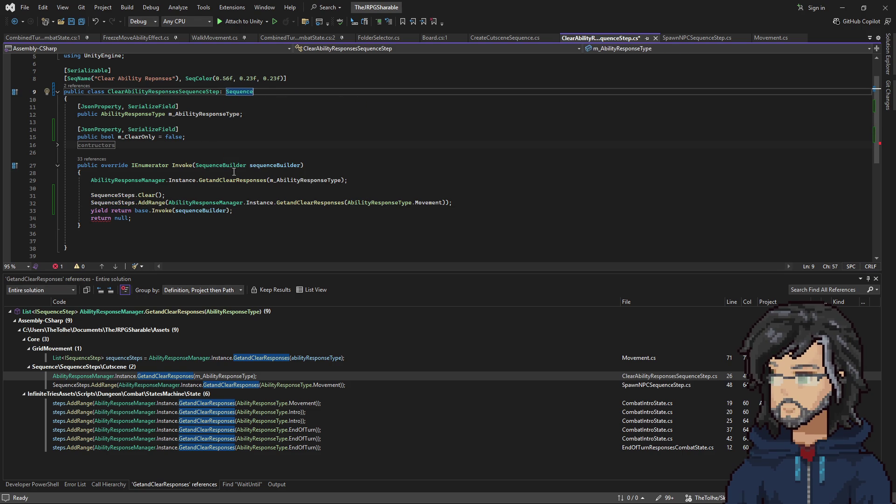
# Delete the leftover return null line and discard an unfinished if condition.
pyautogui.moveTo(136, 222); pyautogui.dragTo(236, 211)
pyautogui.press('BackSpace')
pyautogui.press('Home')
pyautogui.press('Return')
pyautogui.press('Up')
pyautogui.write('if(')
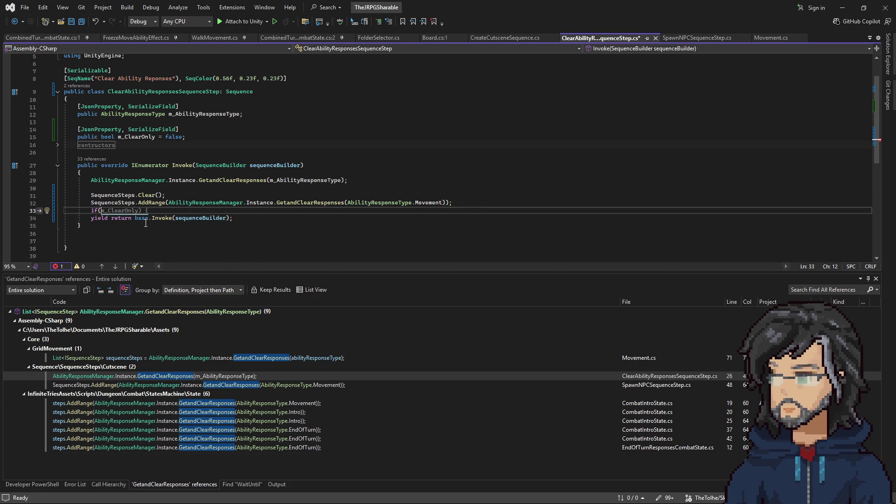
pyautogui.moveTo(156, 209)
pyautogui.mouseDown()
pyautogui.moveTo(75, 226)
pyautogui.moveTo(64, 211)
pyautogui.mouseUp()
pyautogui.press('BackSpace')
pyautogui.press('BackSpace')
# Open TriggerCutsceneSequenceStep.cs and copy its Blocking field and property lines.
pyautogui.click(203, 99)
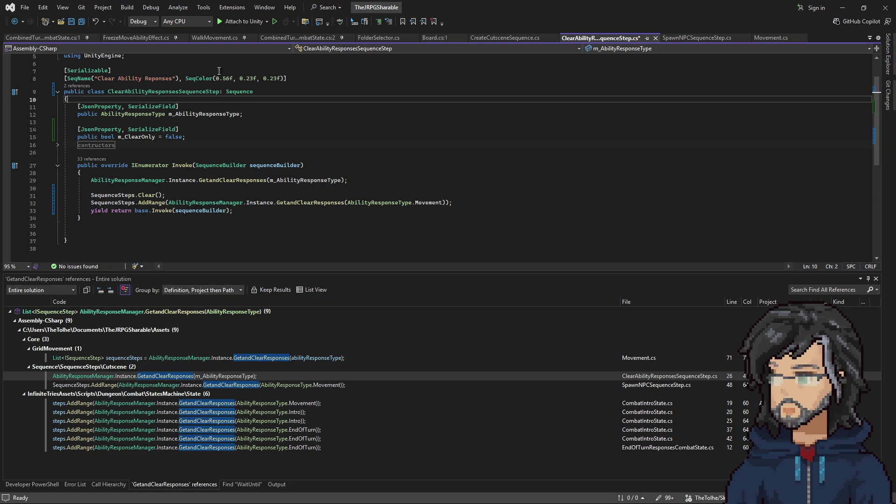
pyautogui.click(889, 56)
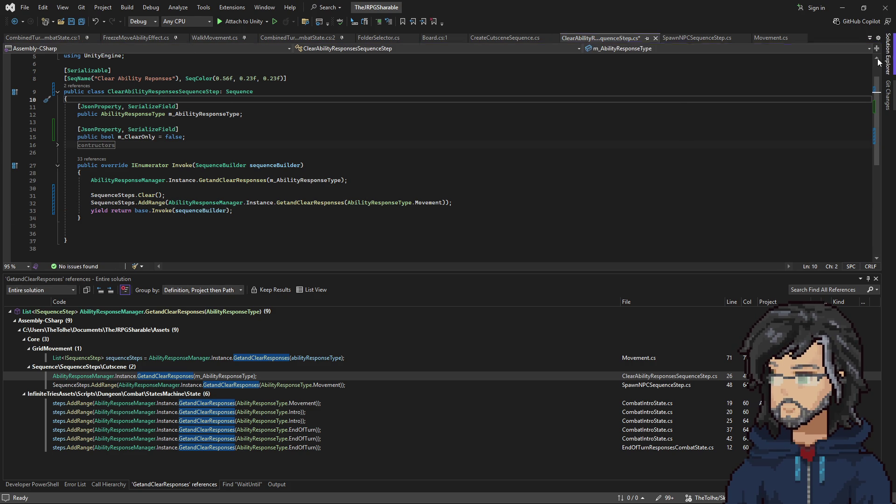
pyautogui.doubleClick(710, 170)
pyautogui.scroll(10, 183, 166)
pyautogui.moveTo(375, 182); pyautogui.dragTo(369, 154)
pyautogui.hotkey('ctrl', 'c')
pyautogui.hotkey('ctrl', 'Tab')
pyautogui.click(125, 100)
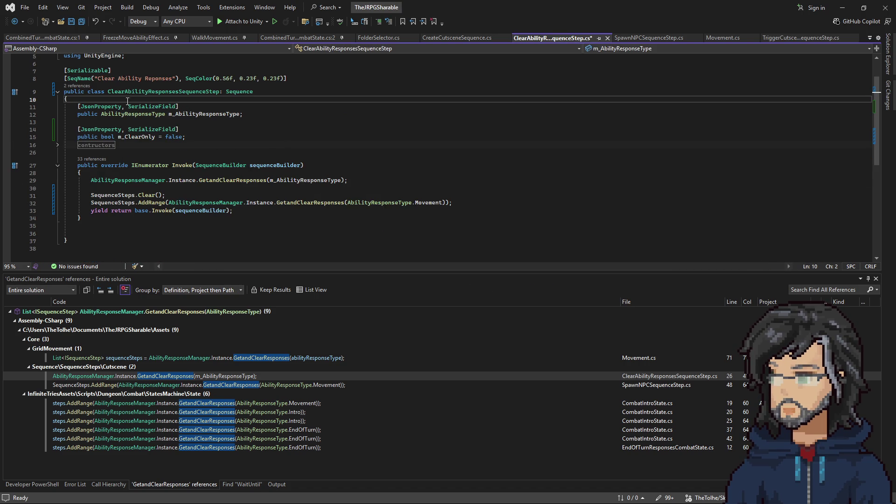
# Paste the Blocking field and property into ClearAbilityResponsesSequenceStep.
pyautogui.hotkey('ctrl', 'v')
pyautogui.press('Return')
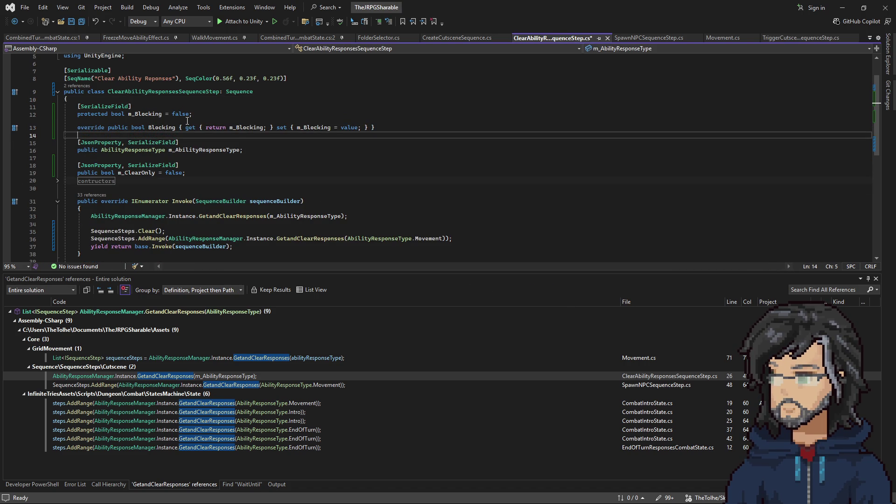
pyautogui.scroll(-3, 187, 121)
pyautogui.scroll(2, 191, 133)
pyautogui.moveTo(112, 92); pyautogui.dragTo(193, 92)
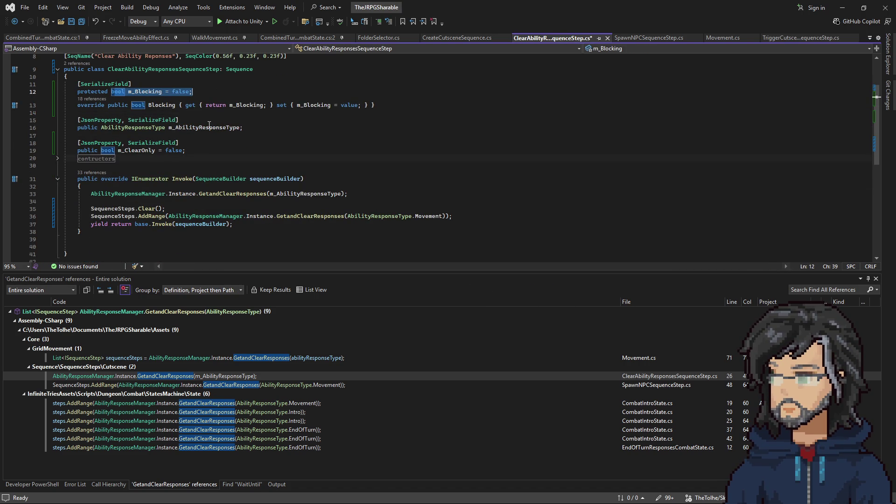
# Add an if (m_ClearOnly) check with a return null body below the AddRange call.
pyautogui.click(481, 217)
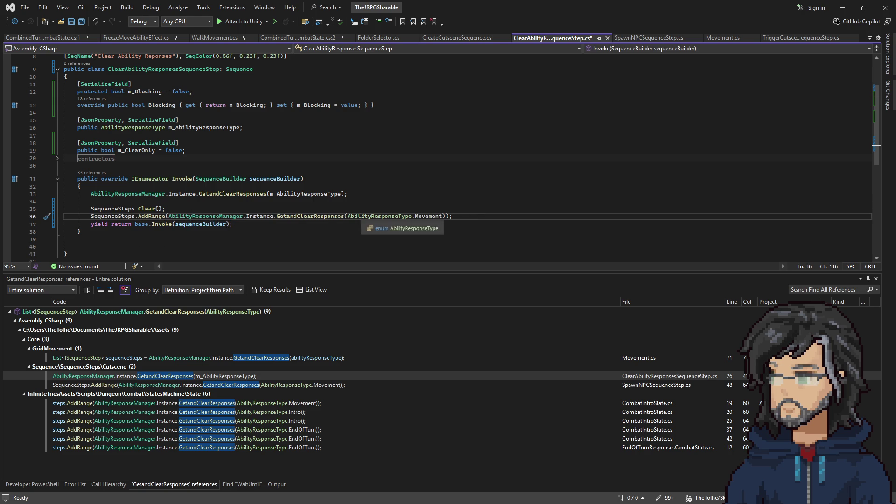
pyautogui.click(470, 217)
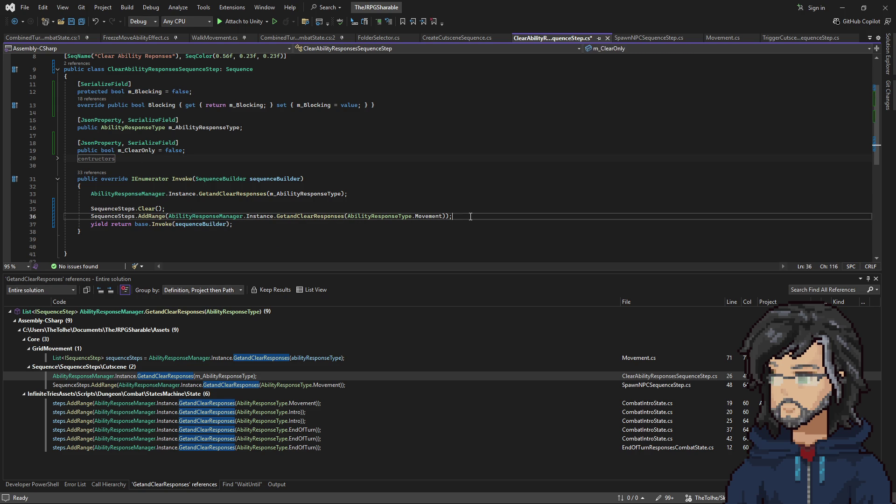
pyautogui.press('Return')
pyautogui.write('if(m_ClearOnly')
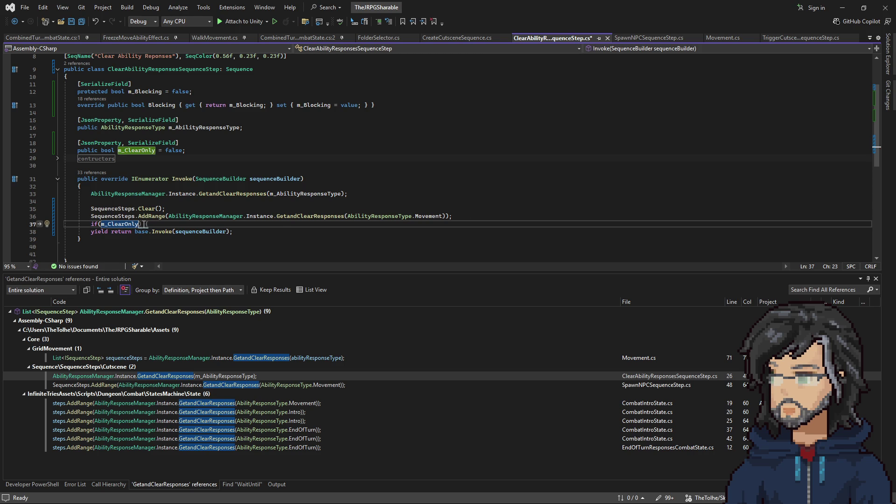
pyautogui.write(')')
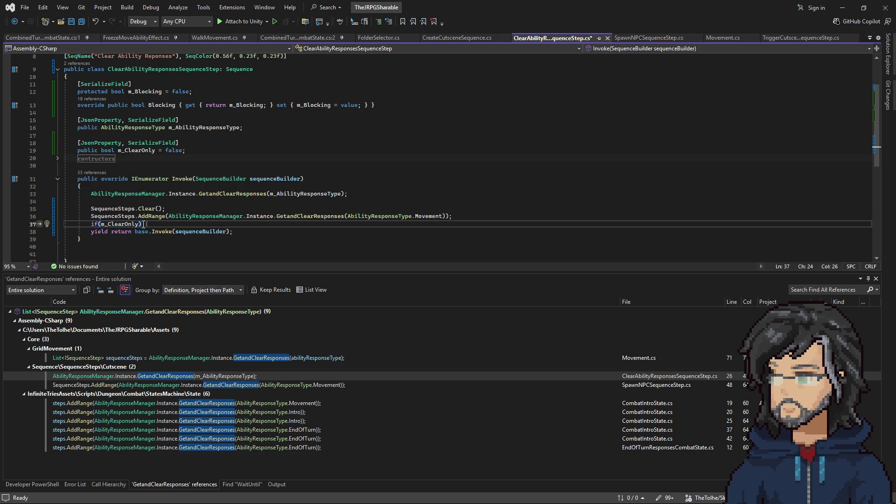
pyautogui.press('Return')
pyautogui.write('return;')
pyautogui.press('Return')
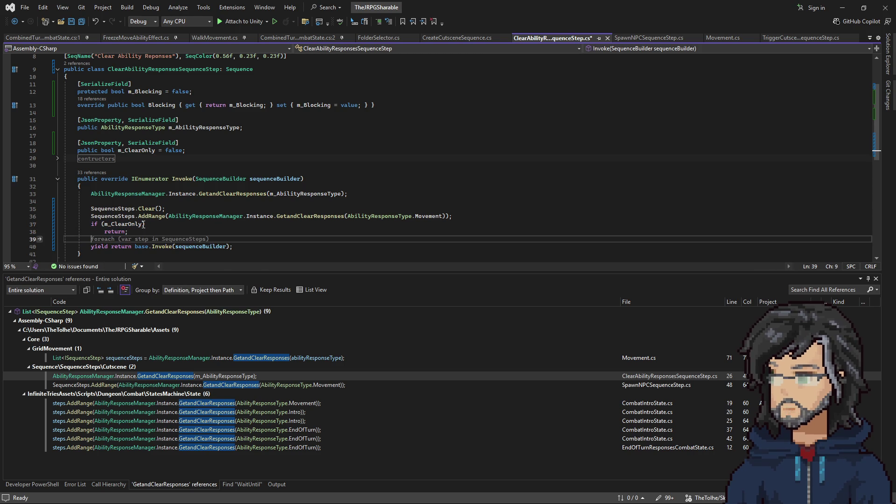
pyautogui.click(125, 230)
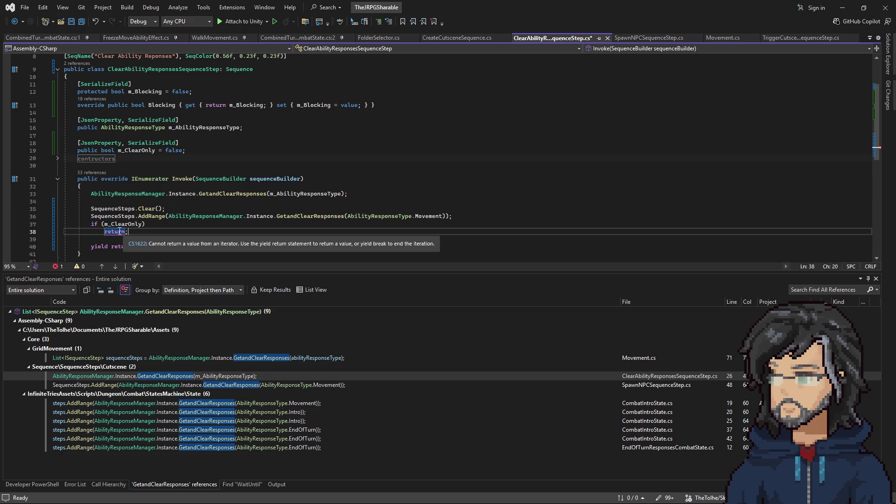
pyautogui.press('Left')
pyautogui.write('null')
pyautogui.click(99, 245)
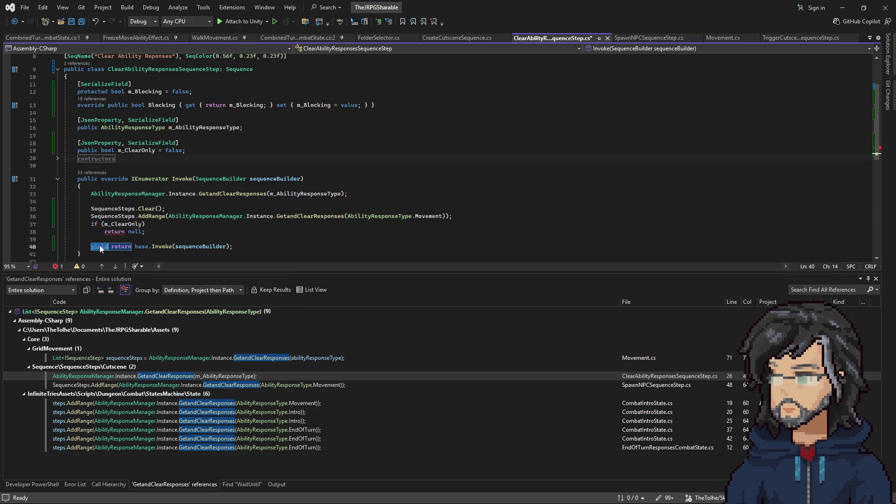
# Rework the check so yield return base.Invoke runs only if !m_ClearOnly, and save.
pyautogui.moveTo(146, 231); pyautogui.dragTo(146, 224)
pyautogui.press('BackSpace')
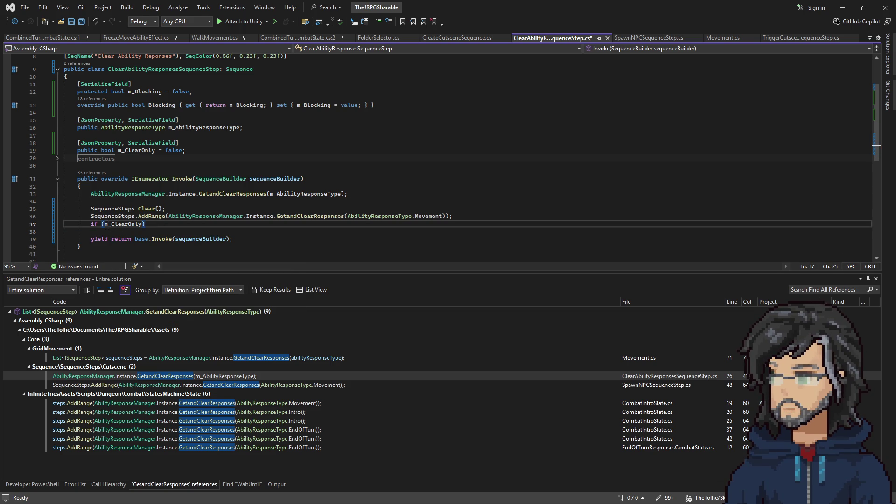
pyautogui.click(104, 224)
pyautogui.write('!')
pyautogui.press('Delete')
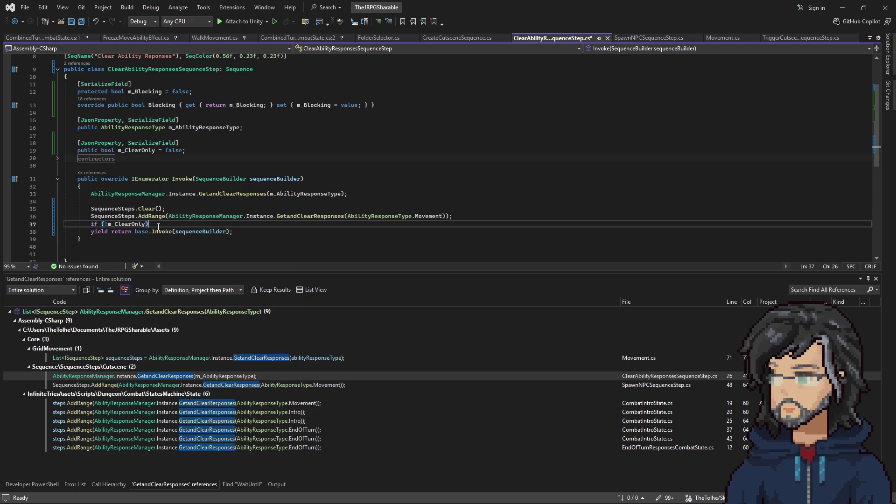
pyautogui.hotkey('ctrl', 'k')
pyautogui.hotkey('ctrl', 'd')
pyautogui.hotkey('ctrl', 's')
pyautogui.hotkey('ctrl', 'Return')
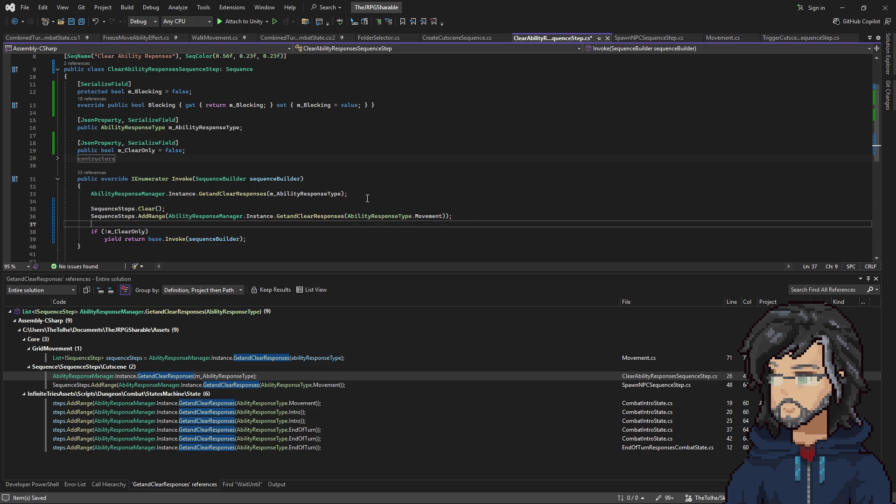
# Pass m_AbilityResponseType instead of Movement and delete the standalone GetandClearResponses line.
pyautogui.moveTo(454, 217)
pyautogui.mouseDown()
pyautogui.moveTo(347, 216)
pyautogui.moveTo(351, 185)
pyautogui.mouseUp()
pyautogui.hotkey('ctrl', 'v')
pyautogui.press('Delete')
pyautogui.press('Delete')
# Duplicate the second constructor and add a bool parameter to the copy.
pyautogui.click(150, 120)
pyautogui.click(225, 127)
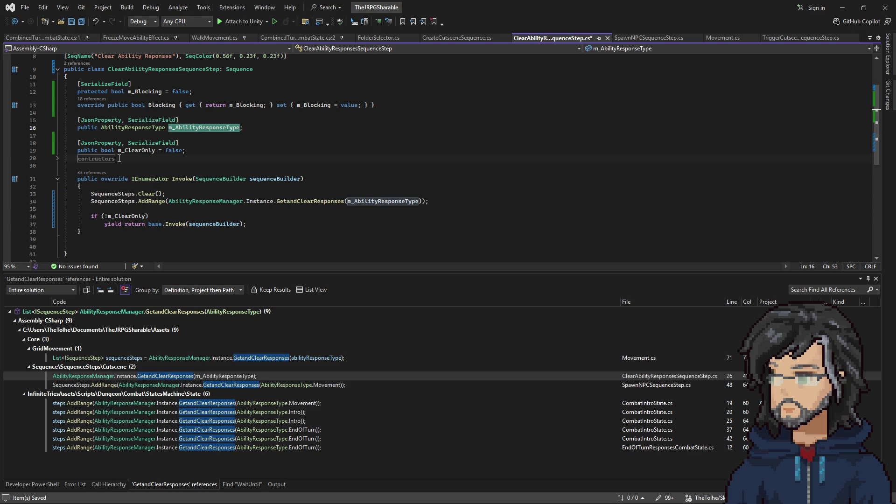
pyautogui.click(57, 160)
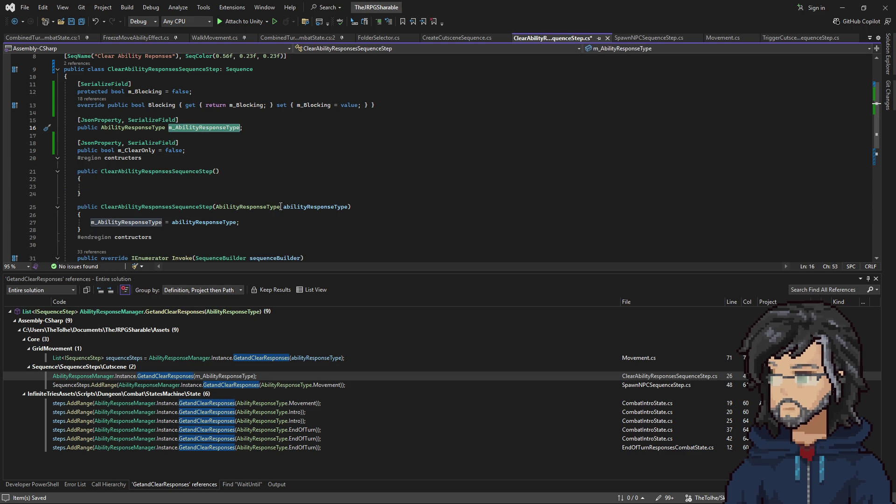
pyautogui.moveTo(118, 229); pyautogui.dragTo(118, 195)
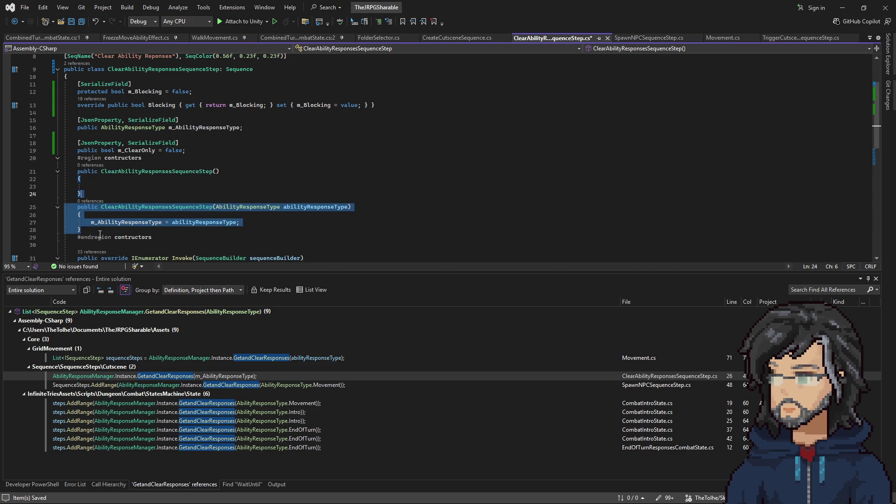
pyautogui.hotkey('ctrl', 'd')
pyautogui.click(351, 241)
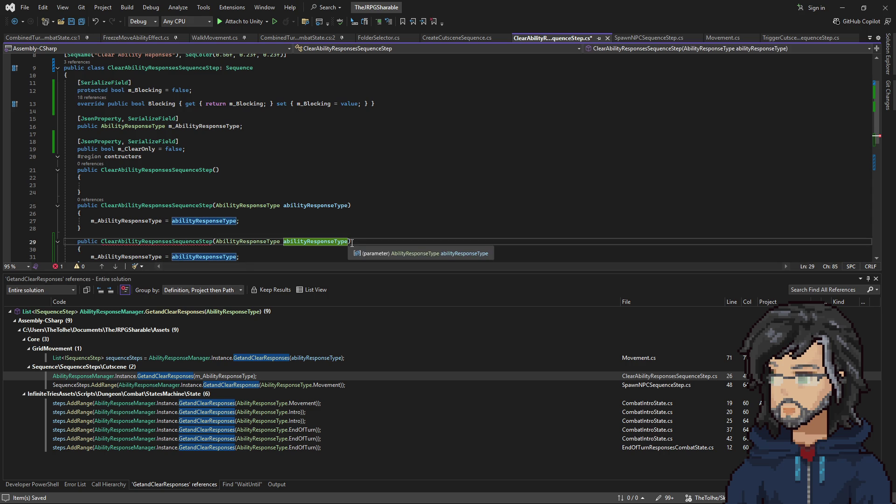
pyautogui.write(', bool')
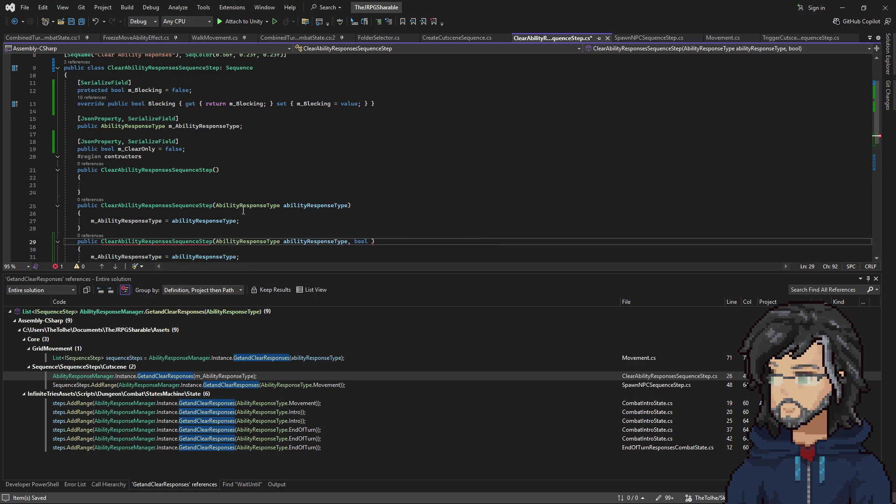
# Name the new parameter clearOnly and assign m_ClearOnly = clearOnly in that constructor.
pyautogui.doubleClick(132, 149)
pyautogui.hotkey('ctrl', 'c')
pyautogui.click(247, 256)
pyautogui.press('Return')
pyautogui.hotkey('ctrl', 'v')
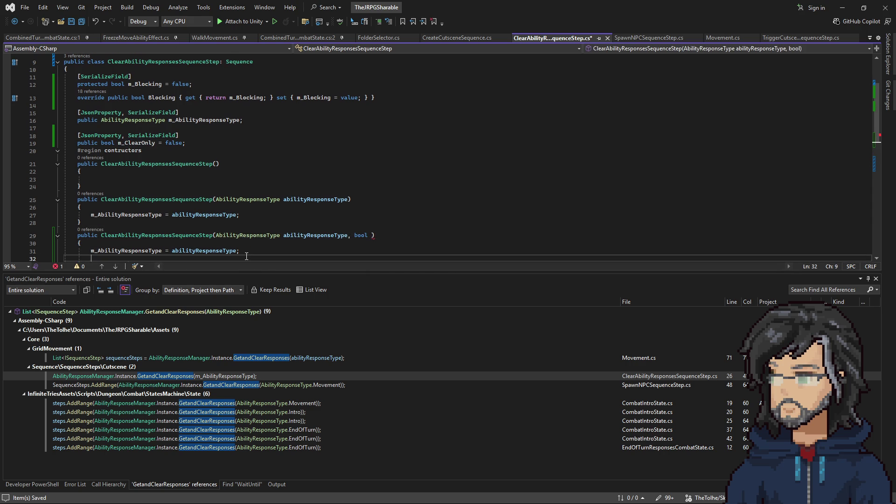
pyautogui.press('Tab')
pyautogui.click(373, 235)
pyautogui.hotkey('ctrl', 'v')
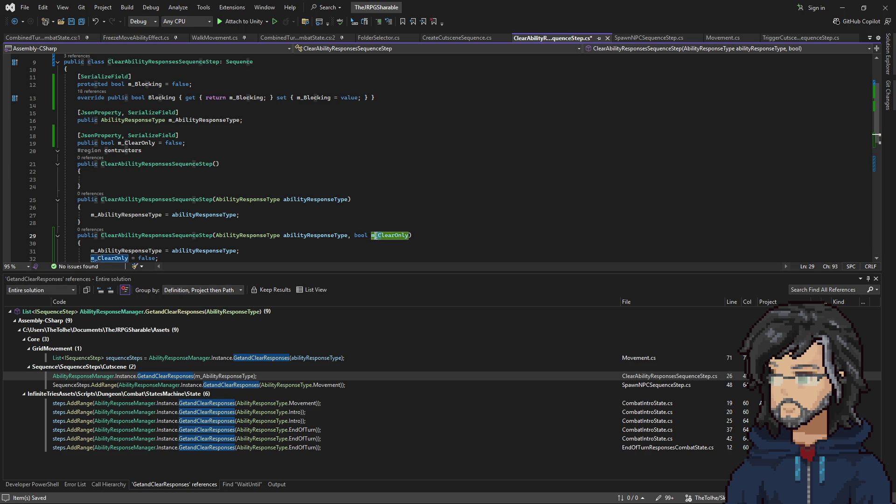
pyautogui.hotkey('ctrl', 'BackSpace')
pyautogui.write('clearOnly')
pyautogui.doubleClick(148, 258)
pyautogui.write('clearOnly')
pyautogui.scroll(-4, 236, 210)
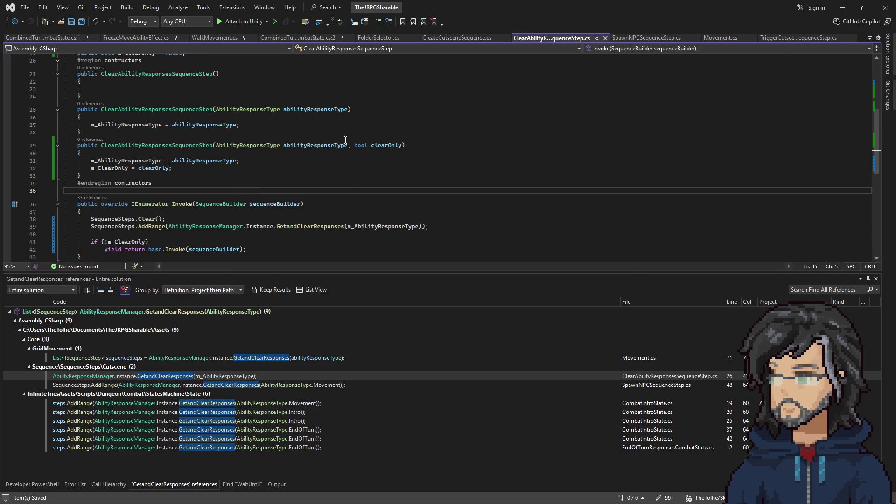
pyautogui.scroll(5, 320, 151)
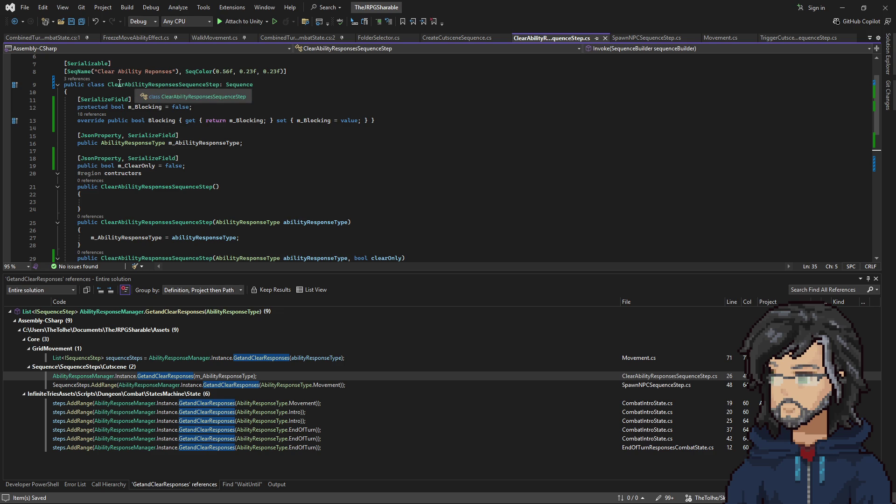
pyautogui.click(101, 71)
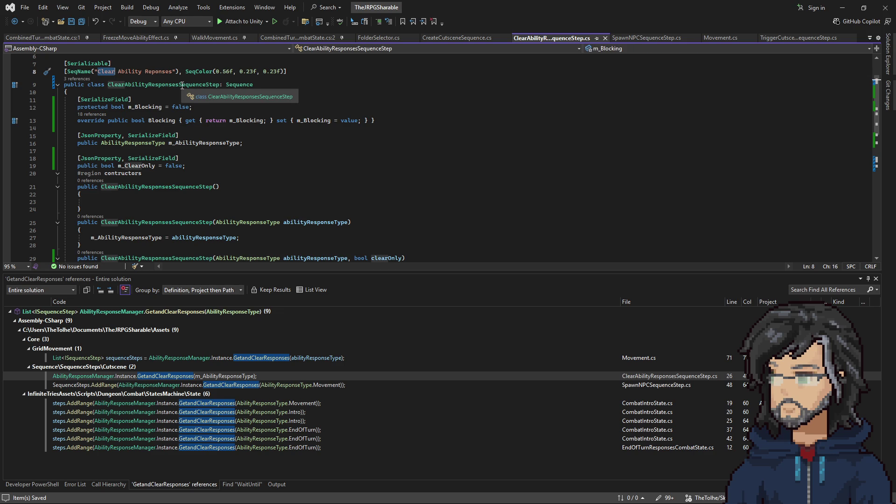
# Finish the 'Queue' edit, save, and add a Tooltip attribute to the m_ClearOnly field.
pyautogui.write('Queue')
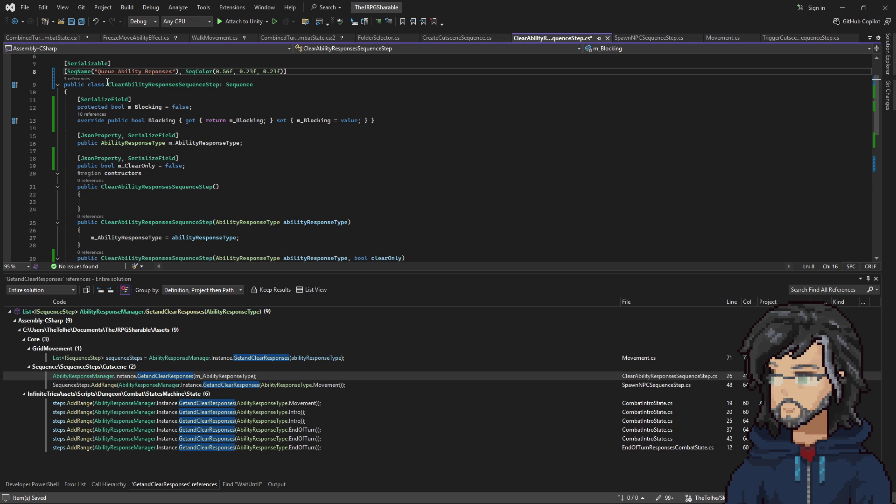
pyautogui.click(210, 99)
pyautogui.hotkey('ctrl', 's')
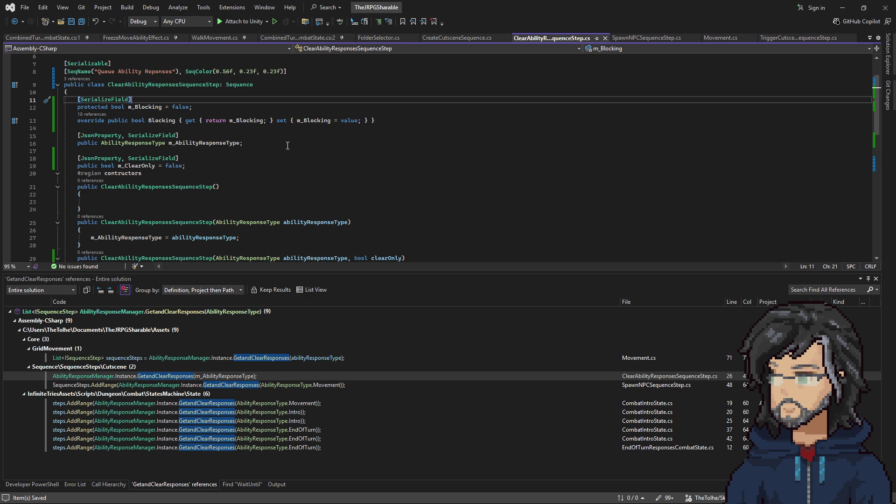
pyautogui.click(175, 158)
pyautogui.write(', t')
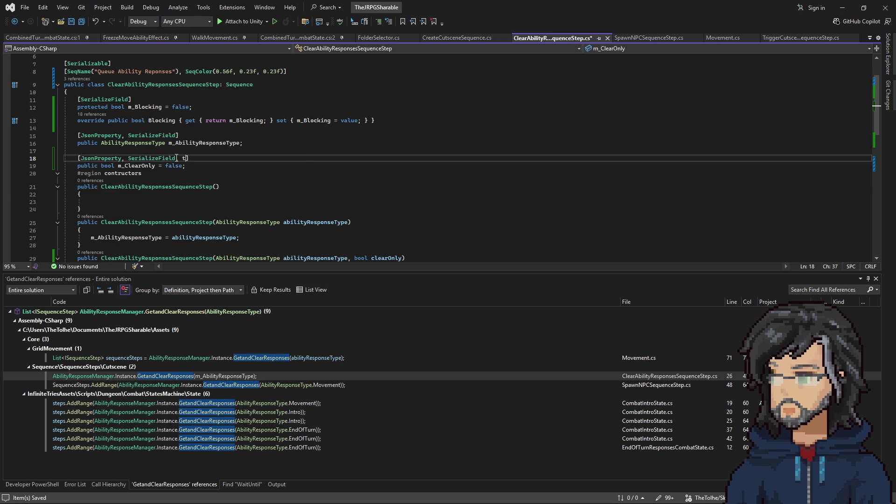
pyautogui.press('BackSpace')
pyautogui.write('Tool')
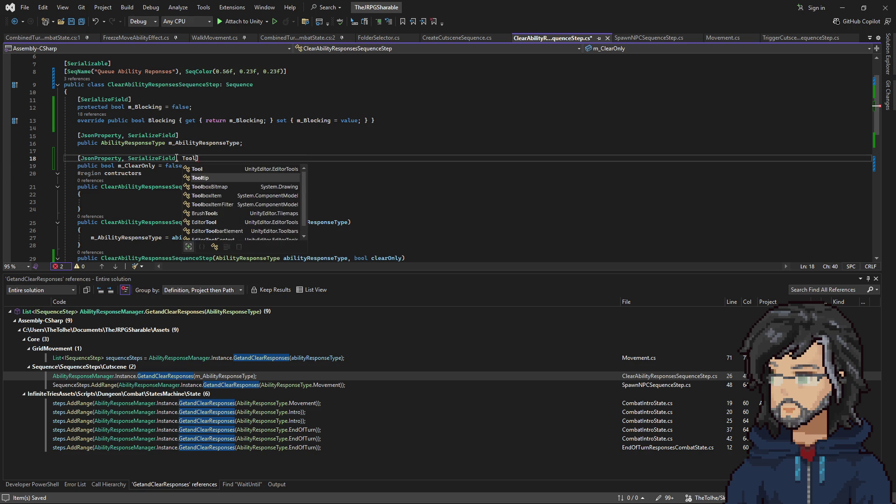
pyautogui.press('Tab')
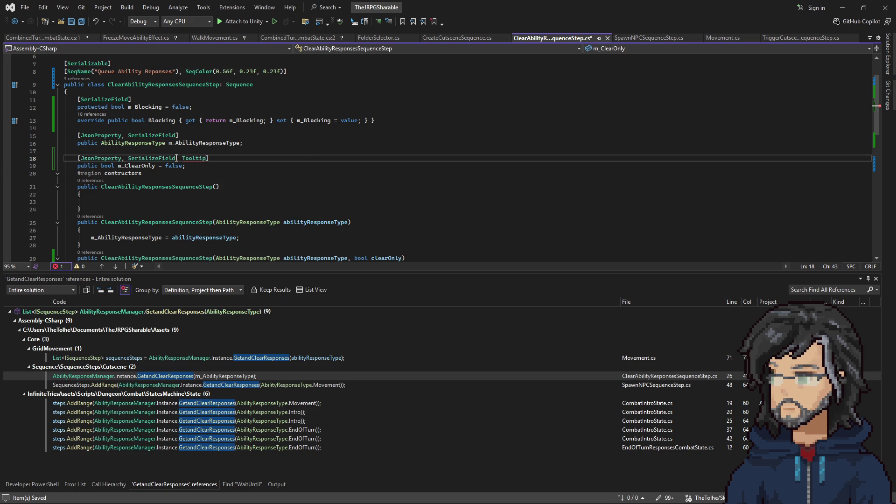
pyautogui.write('(":')
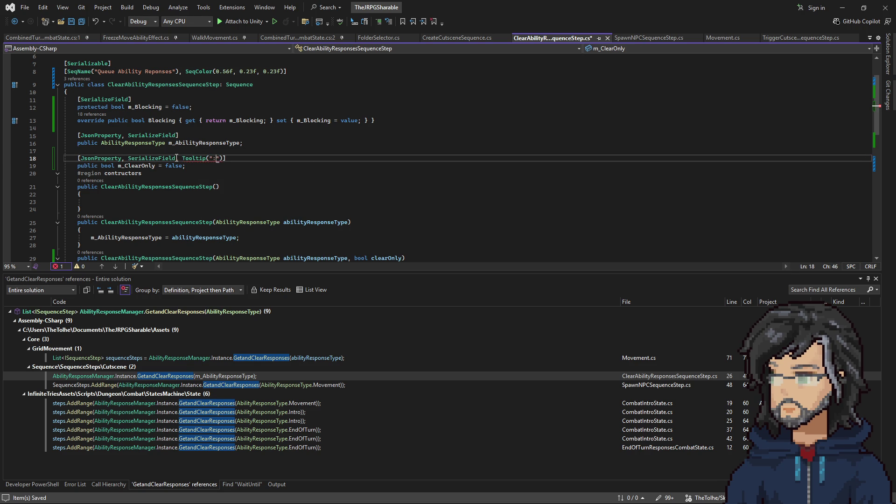
# Set the tooltip text to 'Get And Clear Ability Responses but do not Run them', save, and return to Unity.
pyautogui.press('BackSpace')
pyautogui.write('"')
pyautogui.write('G')
pyautogui.write('Get ')
pyautogui.write('Seque')
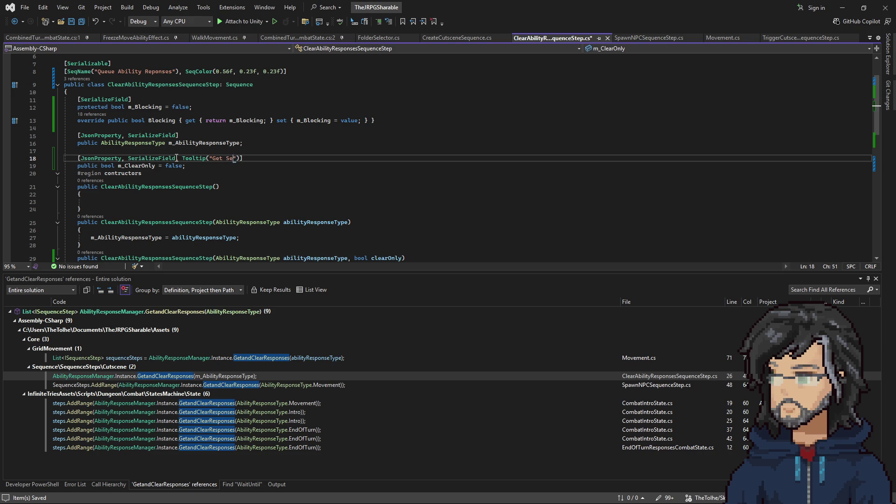
pyautogui.press('BackSpace')
pyautogui.press('BackSpace')
pyautogui.press('BackSpace')
pyautogui.write('Ability Re')
pyautogui.write('sponse but do not play it')
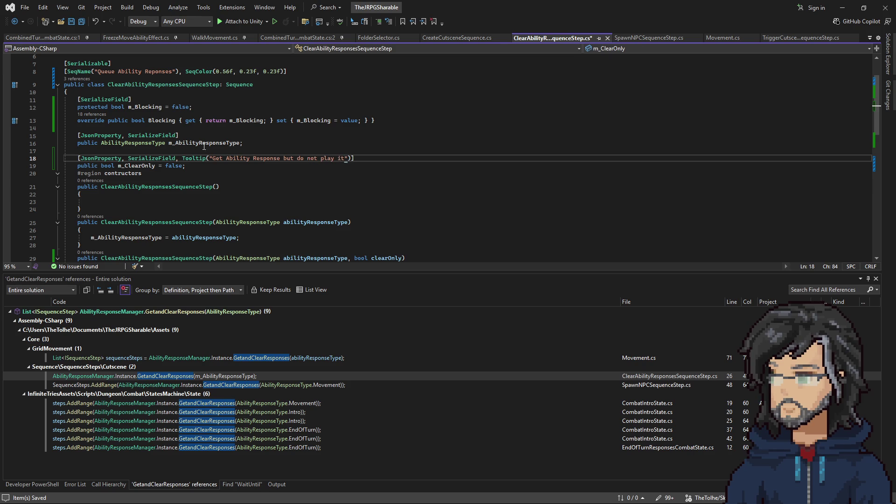
pyautogui.click(224, 158)
pyautogui.write('And Clea')
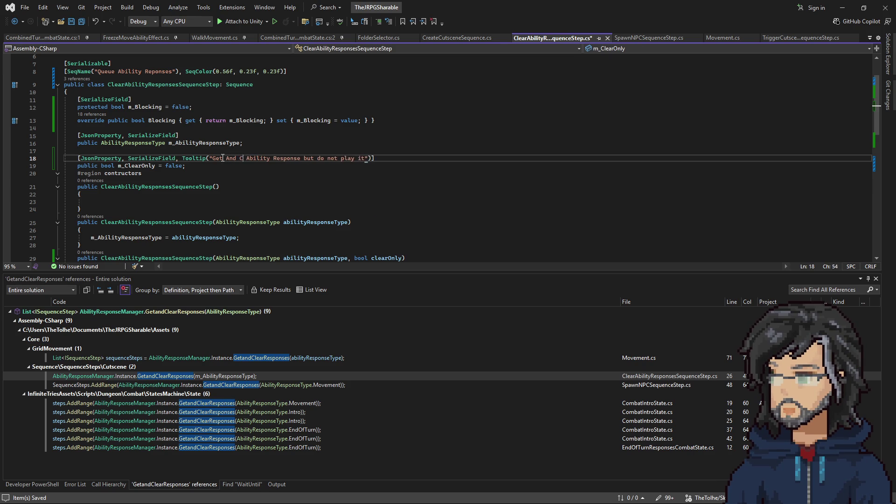
pyautogui.write('r')
pyautogui.click(314, 158)
pyautogui.write('s')
pyautogui.doubleClick(365, 159)
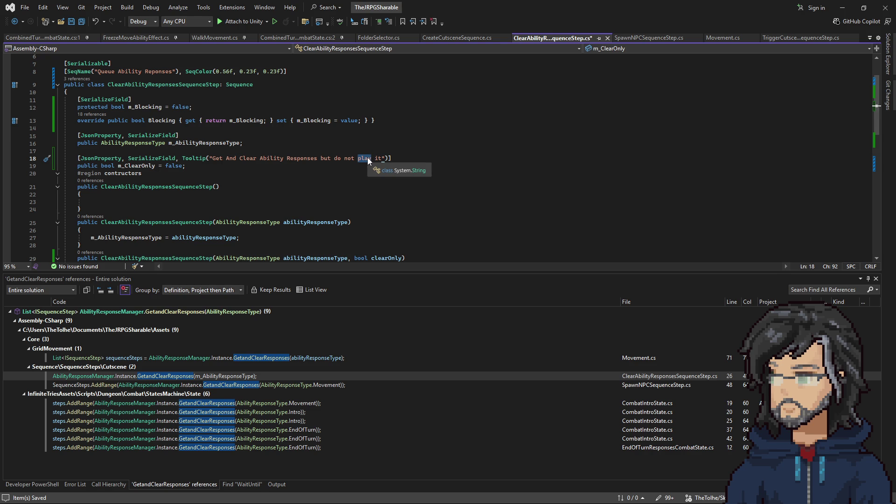
pyautogui.write('Run them')
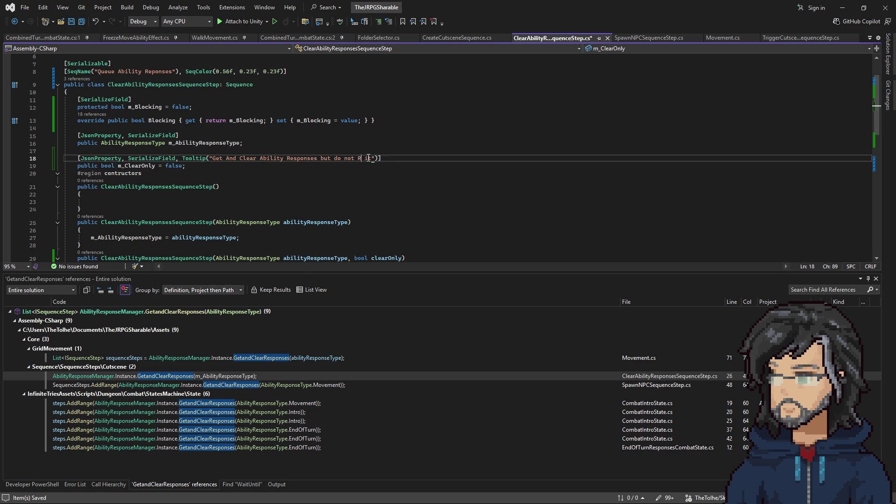
pyautogui.press('Delete')
pyautogui.press('Delete')
pyautogui.press('Delete')
pyautogui.press('Up')
pyautogui.hotkey('ctrl', 's')
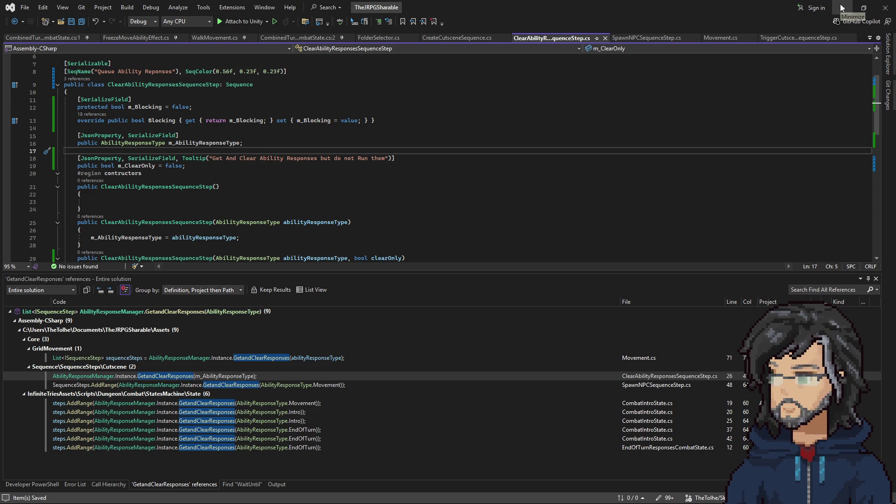
pyautogui.hotkey('shift', 'Up')
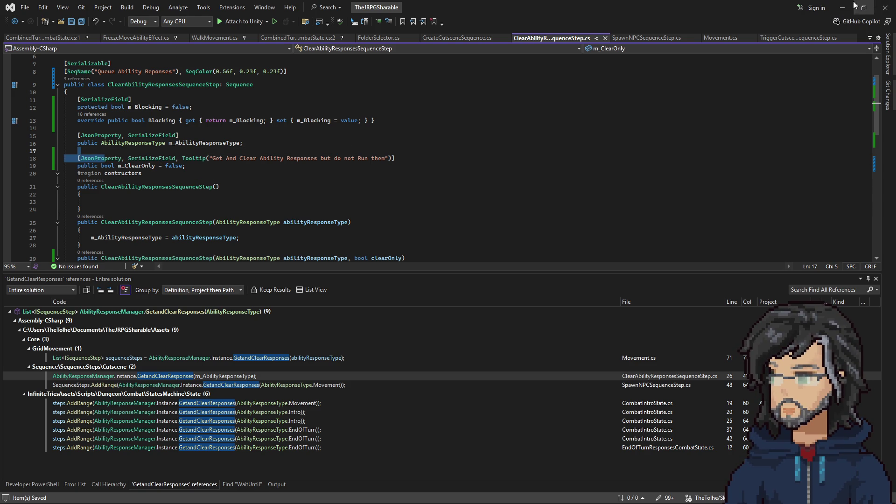
pyautogui.click(864, 4)
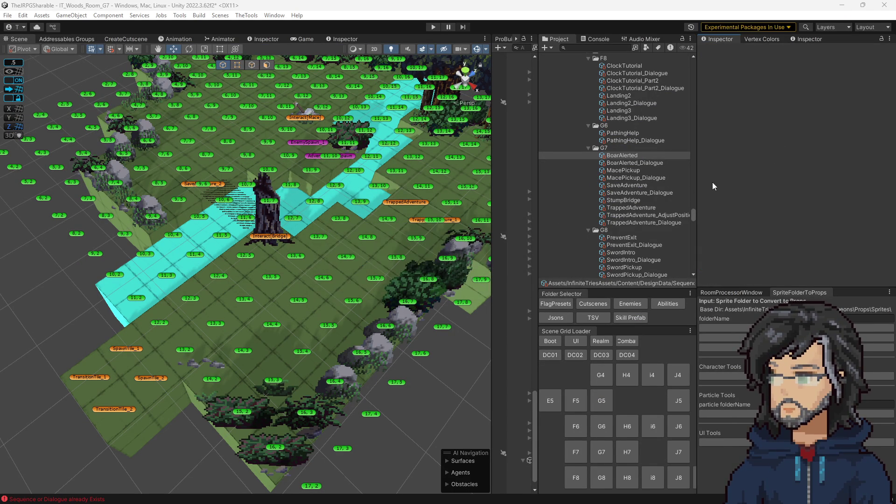
# In BoarAlerted, drag the Queue Ability Reponses step up right after Set Foe State.
pyautogui.click(622, 159)
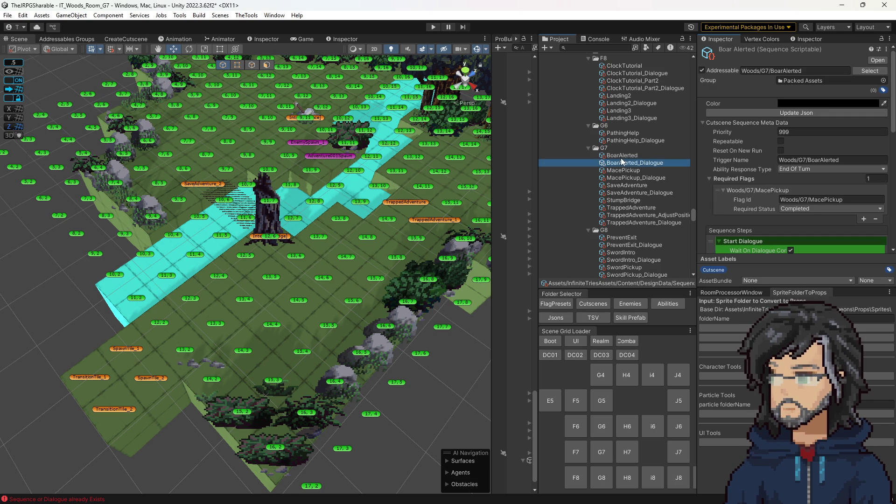
pyautogui.scroll(-5, 830, 220)
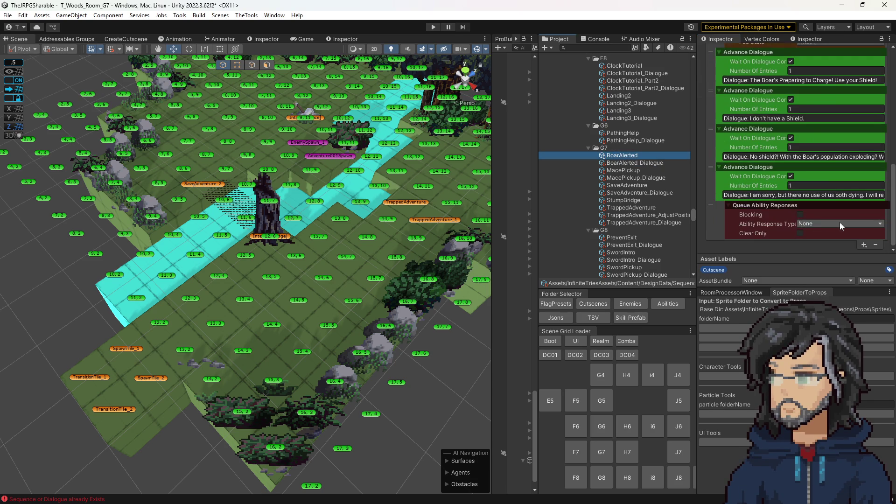
pyautogui.click(863, 250)
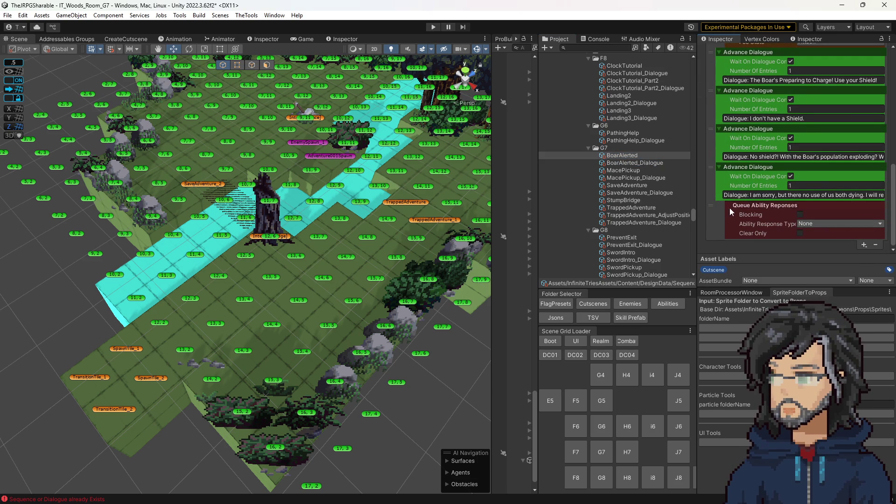
pyautogui.moveTo(714, 205)
pyautogui.mouseDown()
pyautogui.moveTo(712, 52)
pyautogui.moveTo(714, 103)
pyautogui.mouseUp()
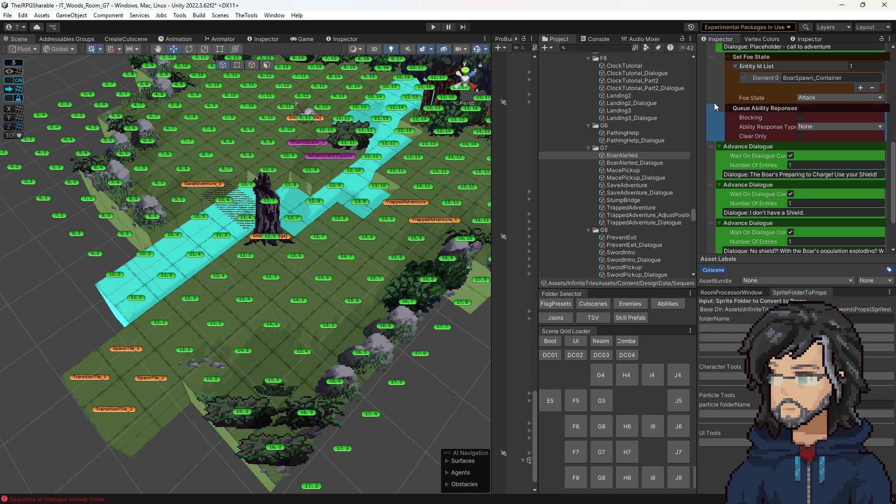
# Make Queue Ability Reponses Blocking with End Of Turn responses, then go back to Visual Studio.
pyautogui.click(800, 117)
pyautogui.click(805, 127)
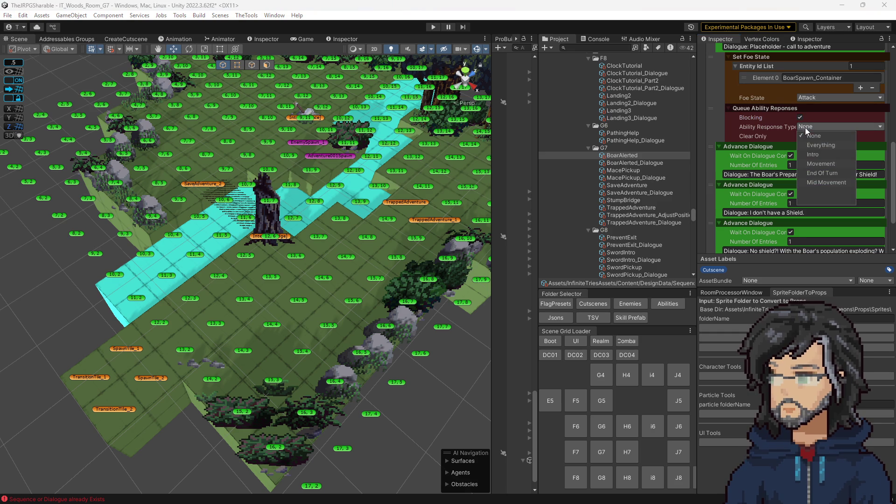
pyautogui.click(825, 171)
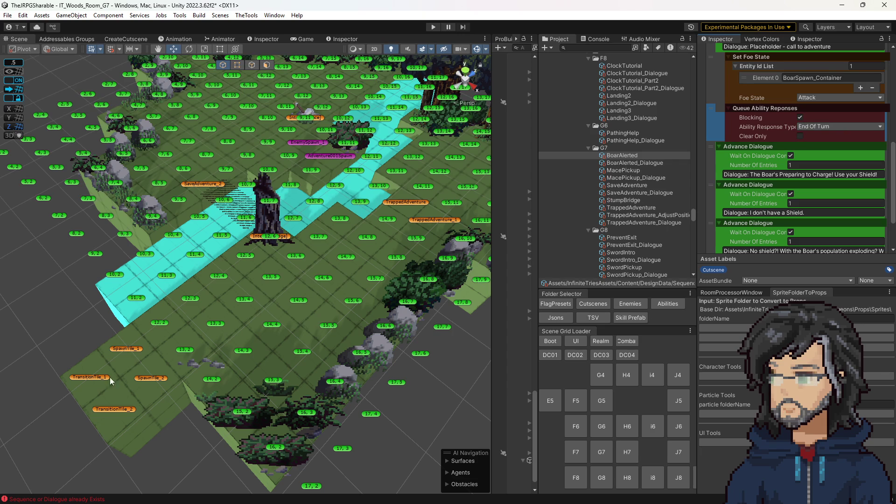
pyautogui.hotkey('alt', 'Tab')
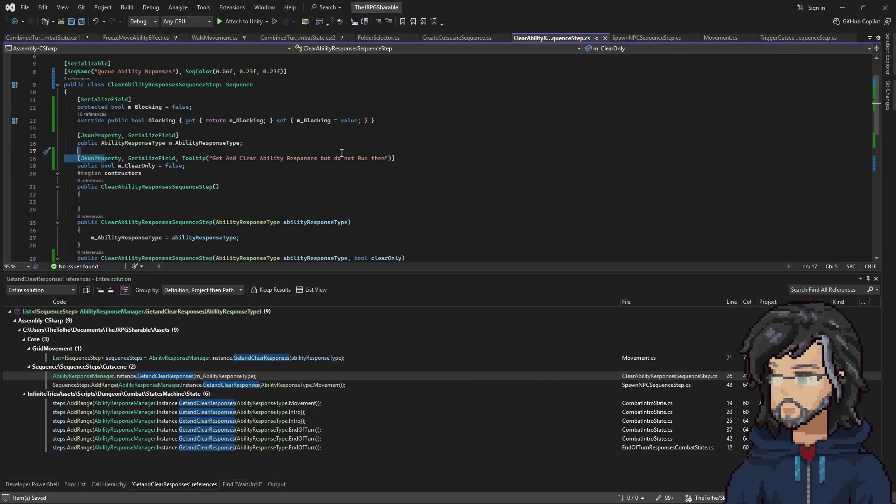
# Change m_ClearOnly's default from false to true and let Unity recompile.
pyautogui.click(168, 165)
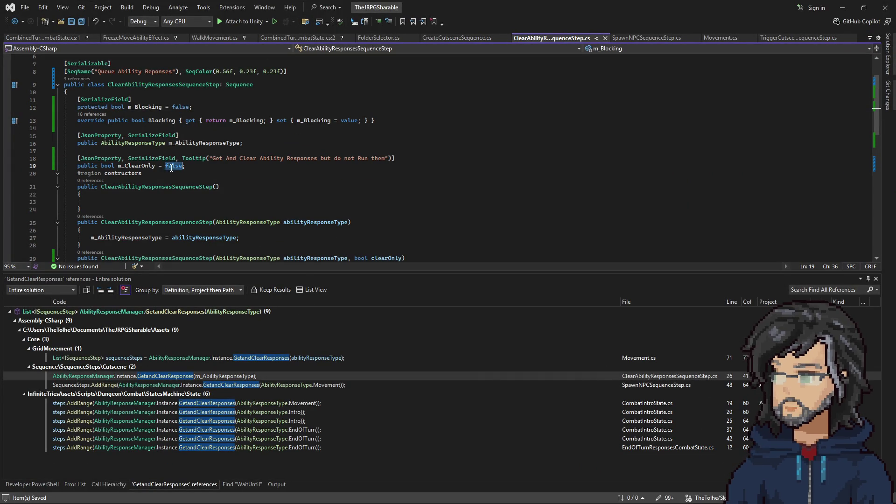
pyautogui.write('true')
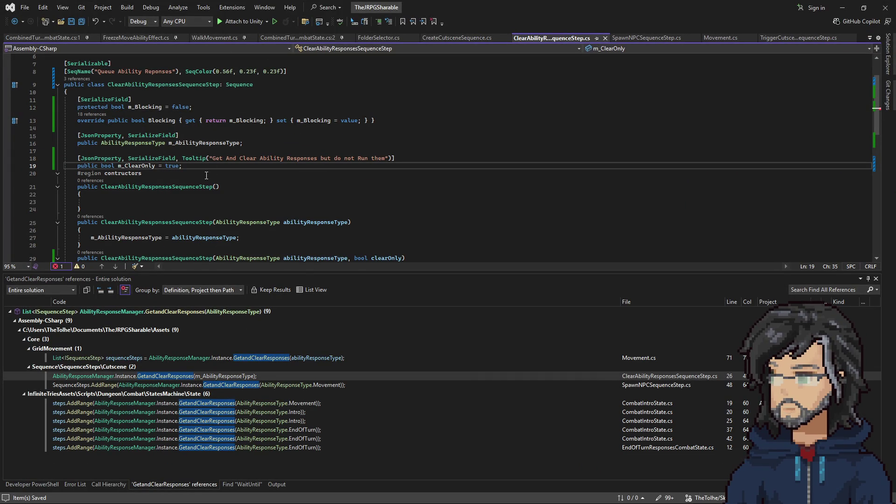
pyautogui.click(843, 7)
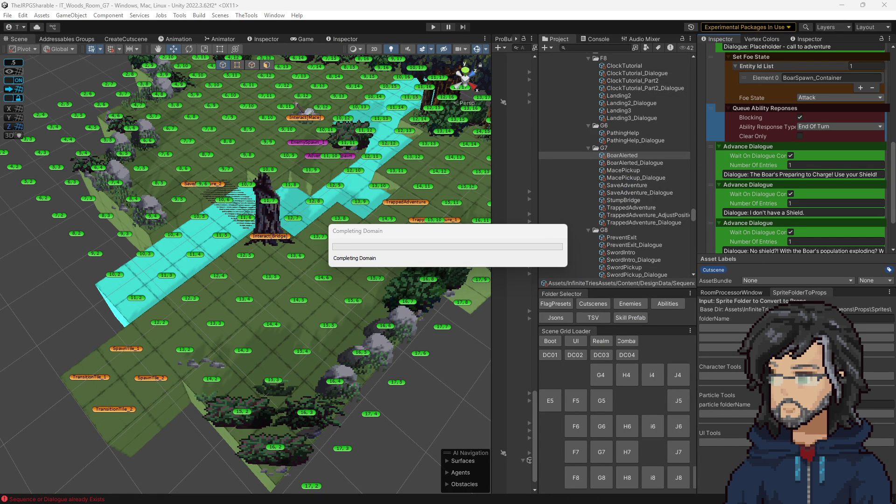
# Review where m_ClearOnly is referenced in the step's code, then switch to Unity.
pyautogui.hotkey('alt', 'Tab')
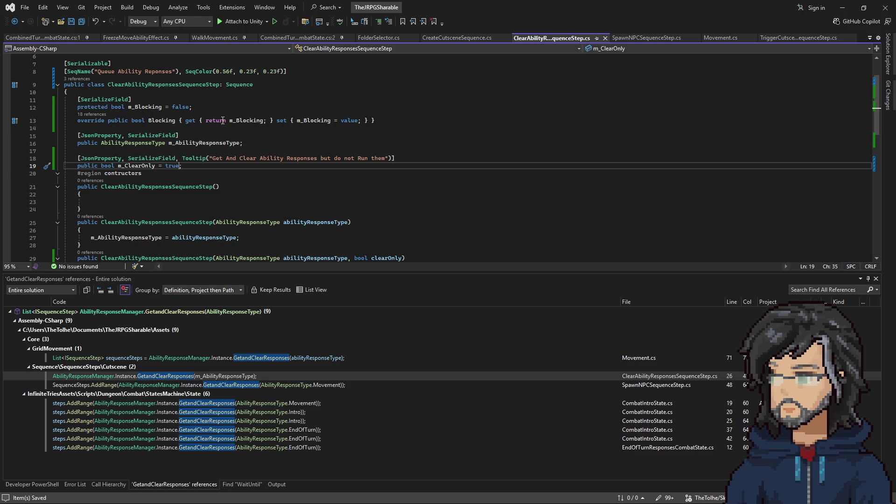
pyautogui.click(142, 167)
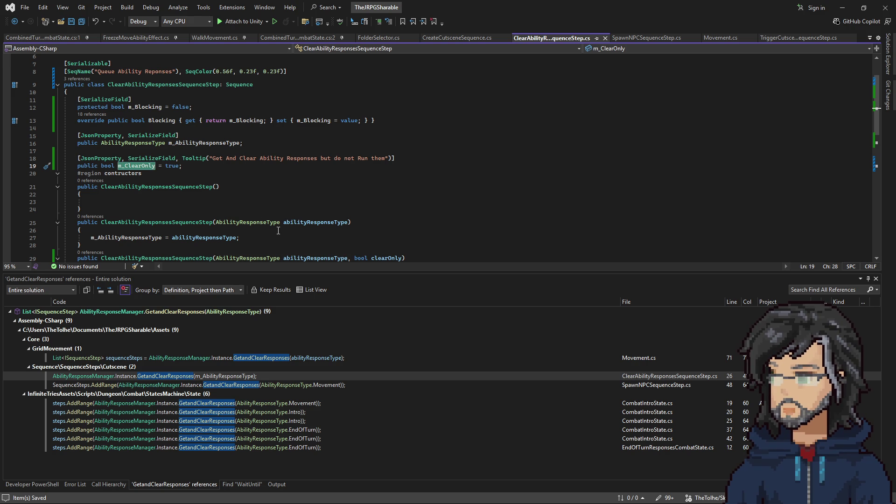
pyautogui.click(125, 174)
pyautogui.click(132, 166)
pyautogui.scroll(-6, 187, 187)
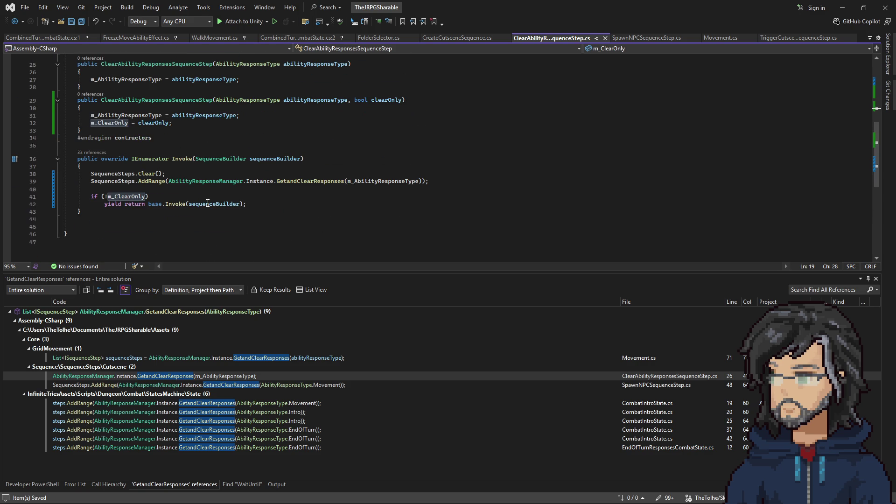
pyautogui.scroll(7, 206, 203)
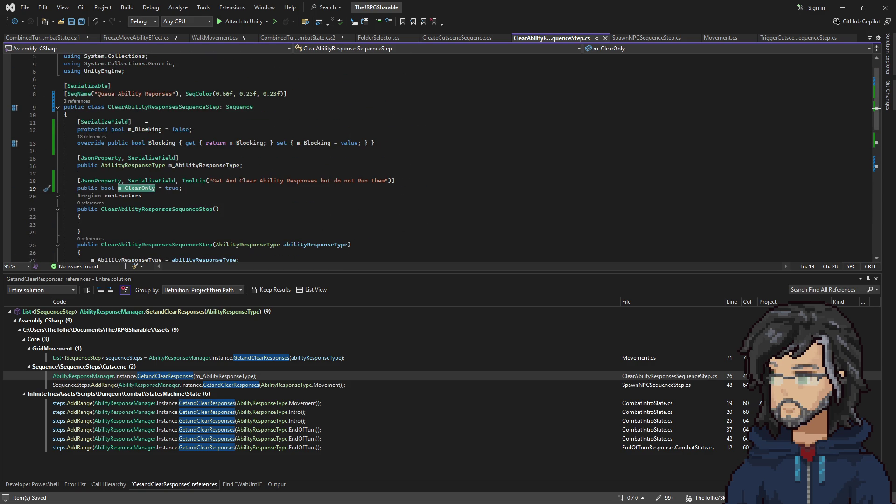
pyautogui.hotkey('alt', 'Tab')
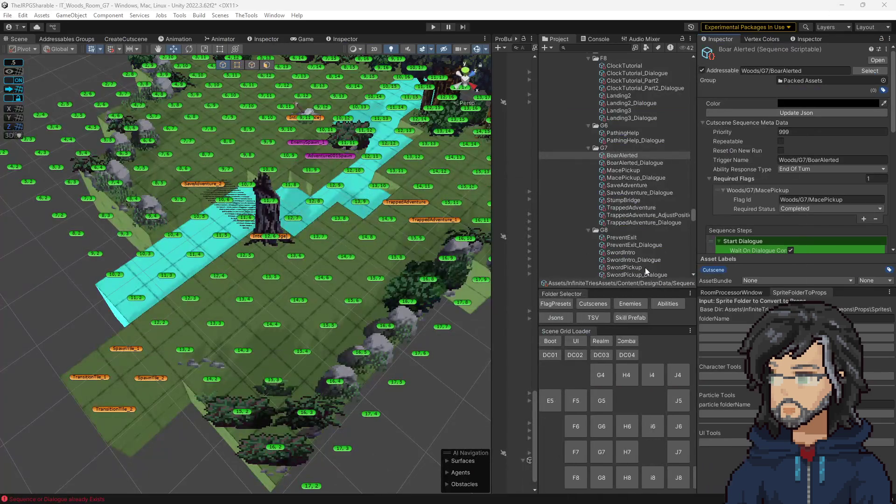
# Scroll through BoarAlerted's reordered steps, then bring up CreateCutsceneSequence.cs in Visual Studio.
pyautogui.scroll(-5, 773, 200)
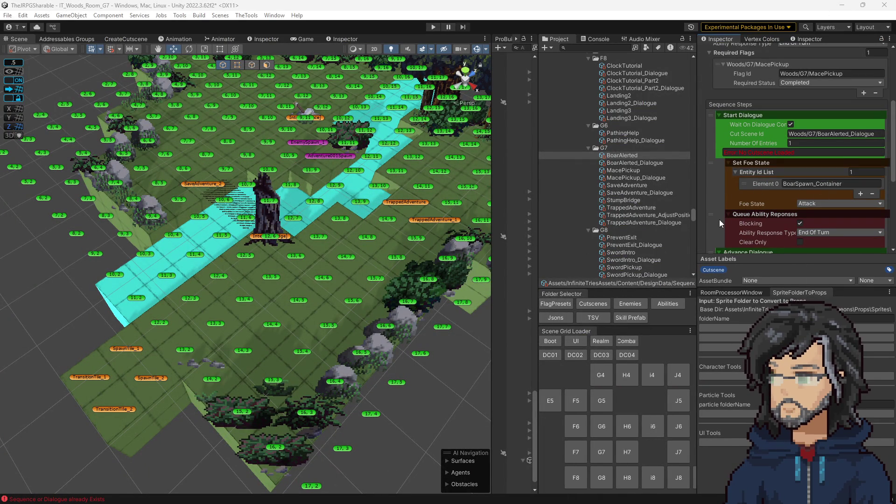
pyautogui.scroll(-2, 723, 218)
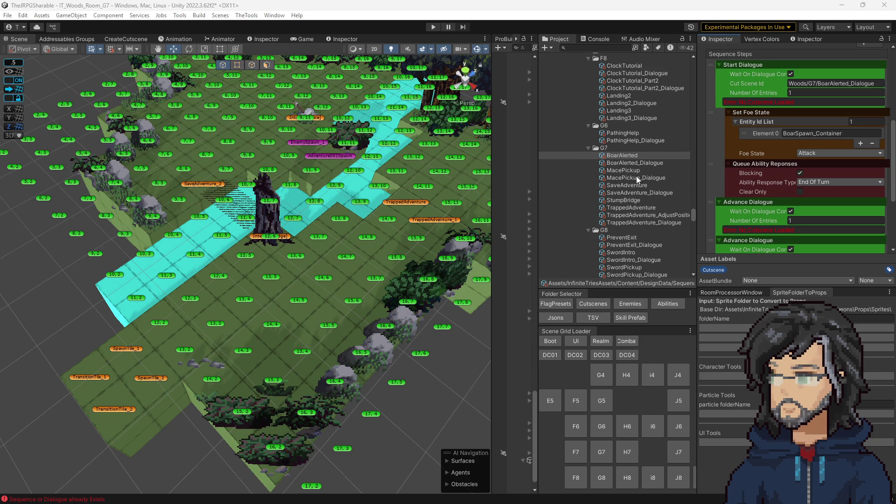
pyautogui.scroll(-8, 636, 174)
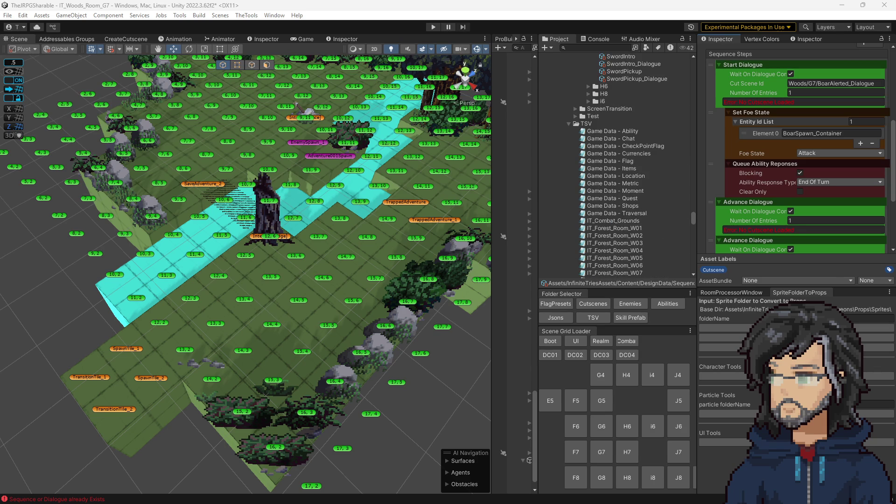
pyautogui.hotkey('alt', 'Tab')
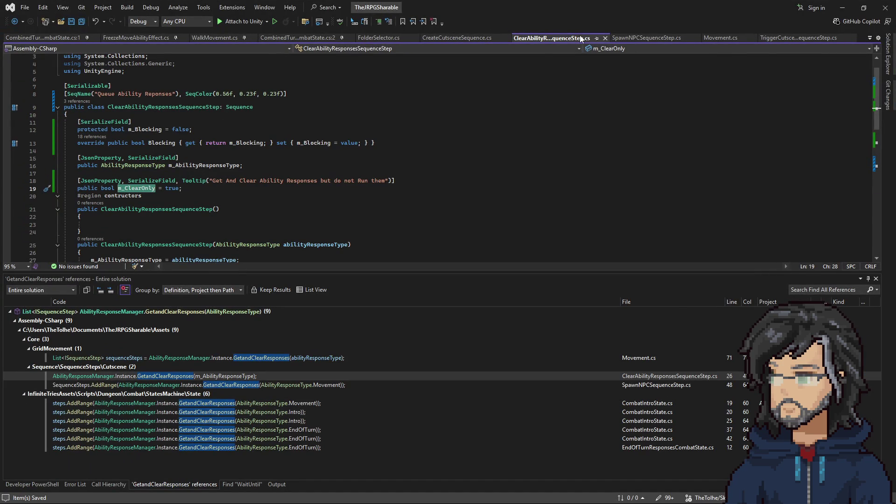
pyautogui.click(442, 39)
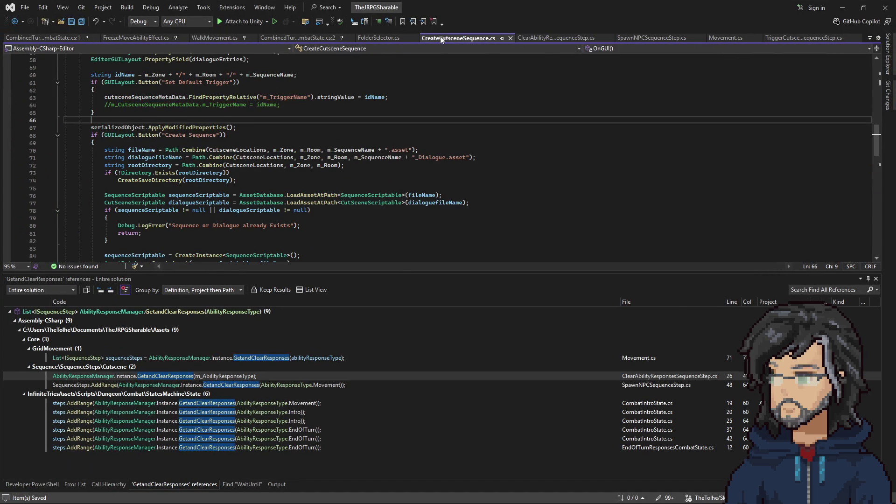
# Copy the SeqIndent("m_Blocking") attribute from TriggerCutsceneSequenceStep onto ClearAbilityResponsesSequenceStep line 8, save, and recompile.
pyautogui.click(801, 38)
pyautogui.moveTo(260, 132); pyautogui.dragTo(345, 132)
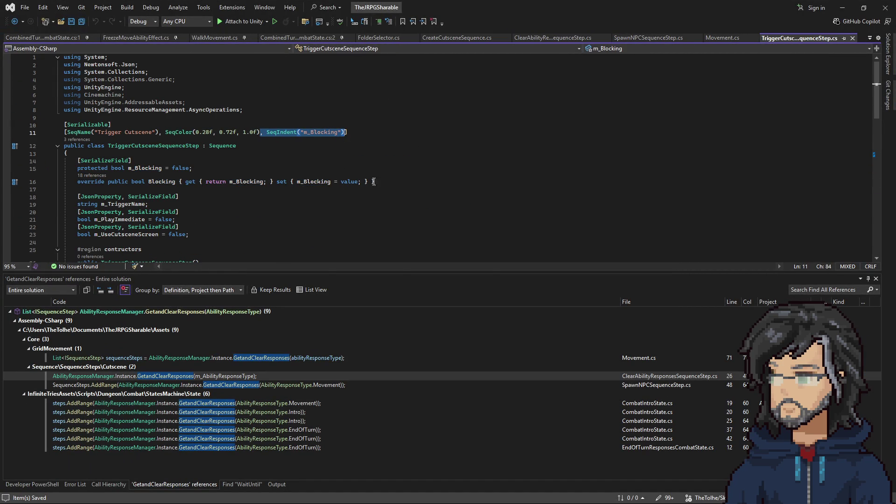
pyautogui.hotkey('ctrl', 'Tab')
pyautogui.scroll(15, 457, 127)
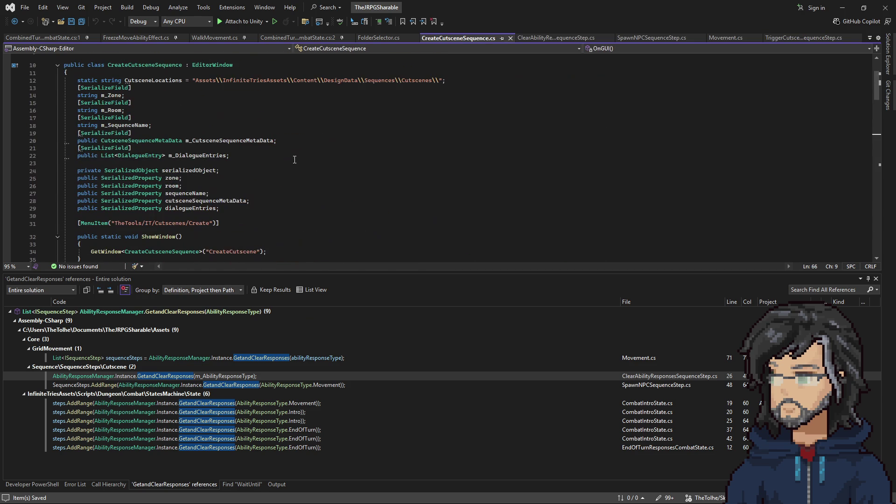
pyautogui.hotkey('ctrl', 'Tab')
pyautogui.hotkey('ctrl', 'Tab')
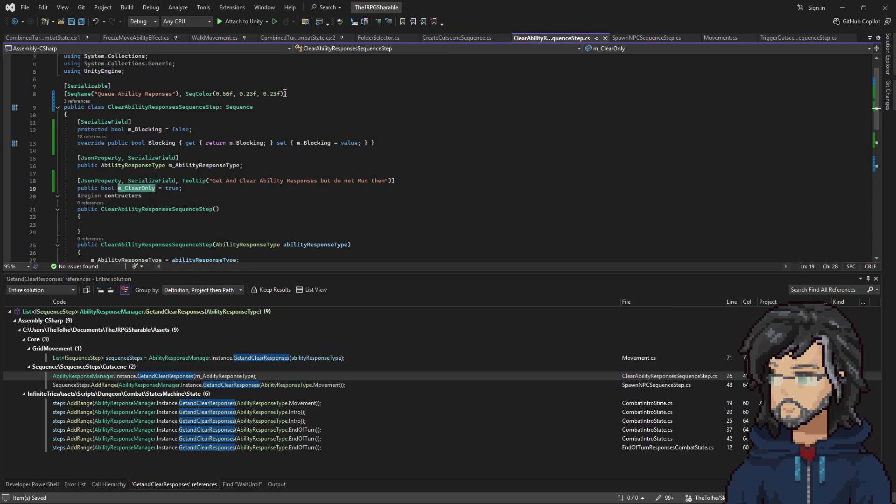
pyautogui.write(', SeqIndent("m_Blocking")')
pyautogui.hotkey('ctrl', 's')
pyautogui.hotkey('alt', 'Tab')
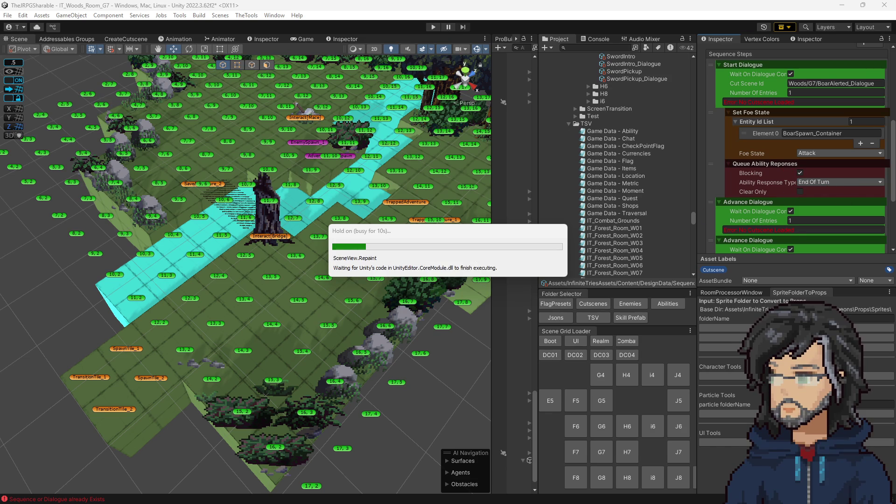
# Maximize Visual Studio, inspect the Blocking property setter, and search the code for 'triggerc'.
pyautogui.hotkey('alt', 'Tab')
pyautogui.press('super+Up')
pyautogui.click(290, 143)
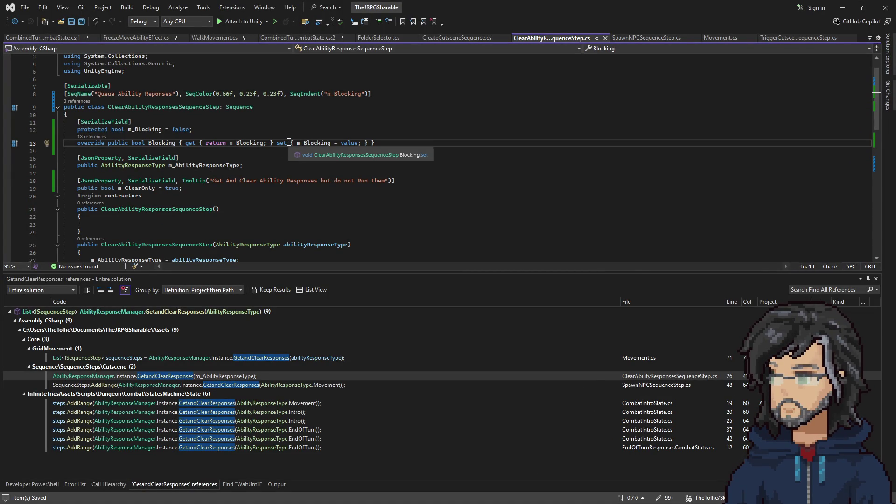
pyautogui.hotkey('ctrl', 't')
pyautogui.write('trigger')
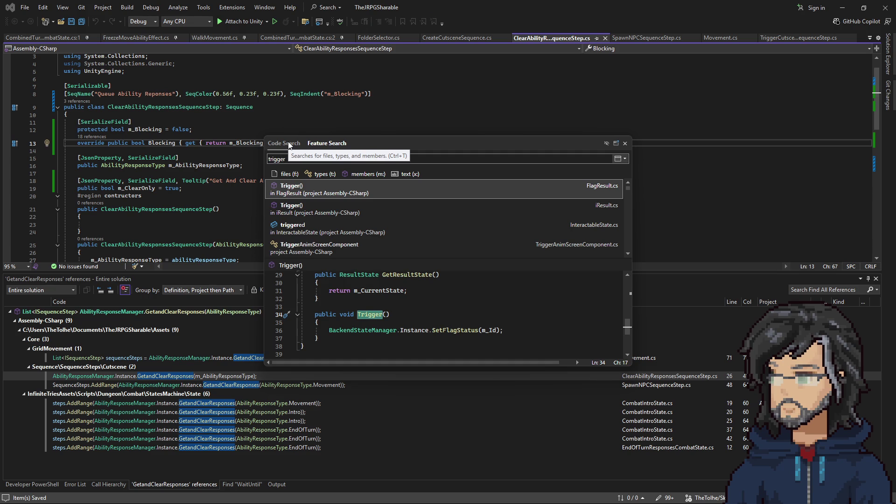
pyautogui.write('c')
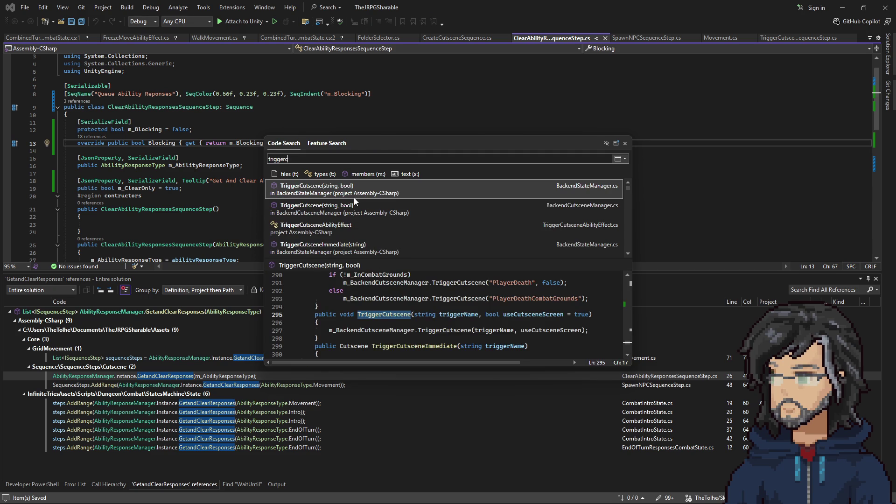
# Replace line 8's SeqColor with the trigger step's SeqColor(0.28f, 0.72f, 1.0f) and return to Unity.
pyautogui.click(798, 38)
pyautogui.moveTo(165, 133); pyautogui.dragTo(257, 133)
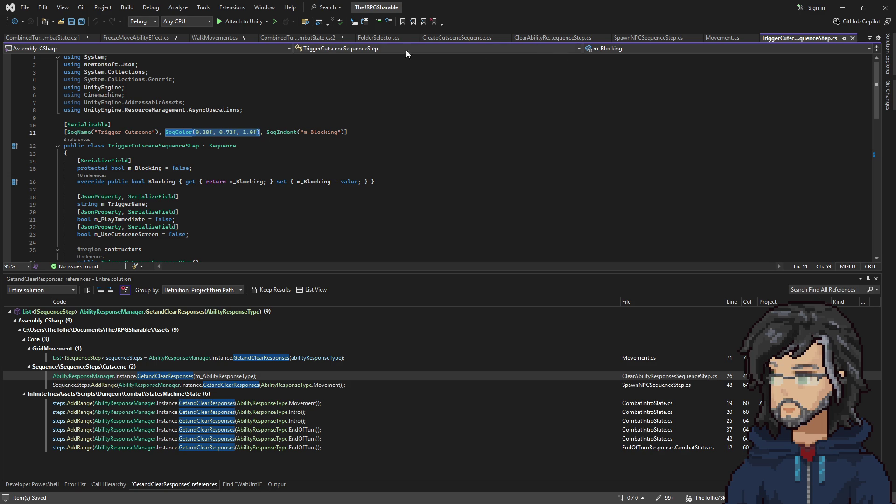
pyautogui.hotkey('ctrl', 'Tab')
pyautogui.moveTo(187, 95); pyautogui.dragTo(281, 95)
pyautogui.write('SeqColor(0.28f, 0.72f, 1.0f)')
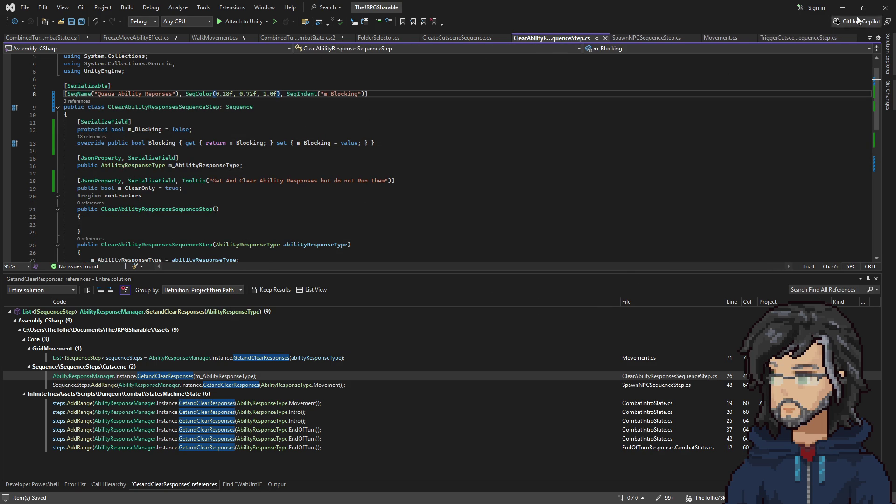
pyautogui.click(843, 7)
pyautogui.scroll(-5, 766, 204)
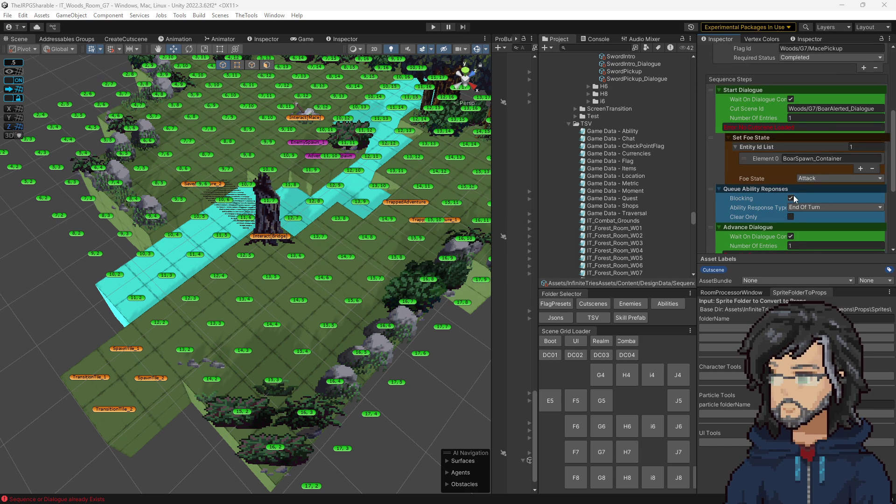
pyautogui.click(793, 195)
pyautogui.scroll(8, 625, 205)
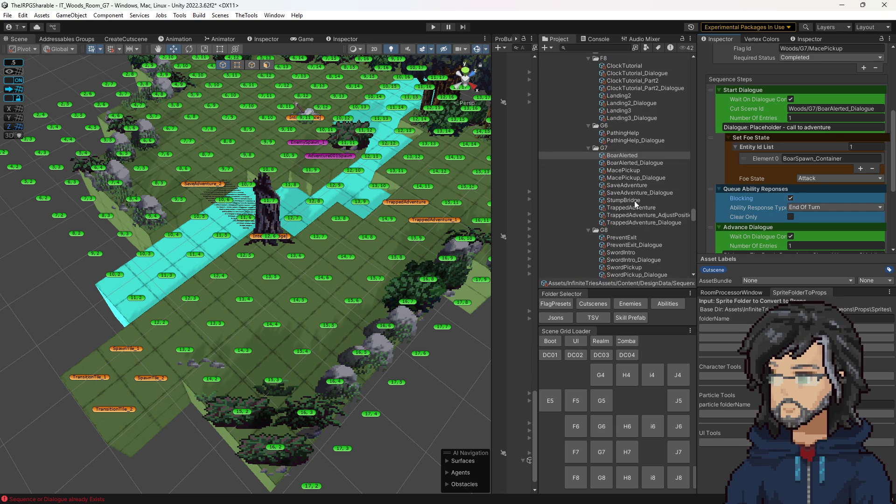
pyautogui.scroll(-4, 623, 189)
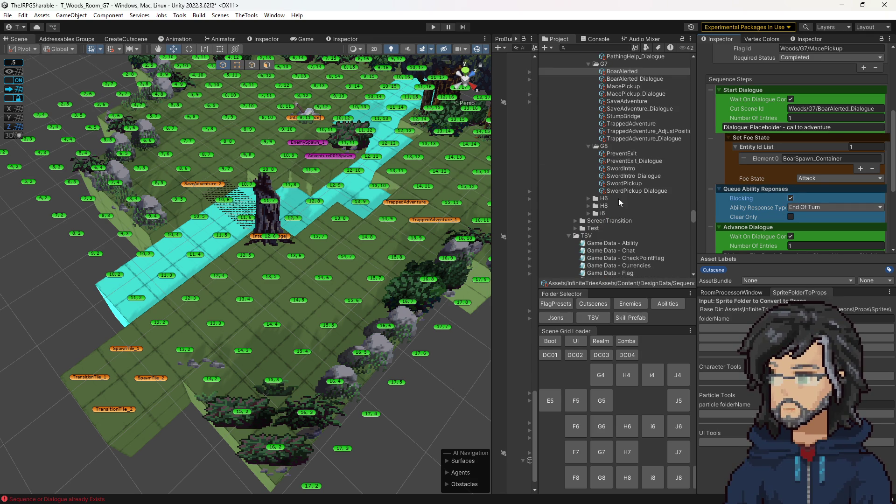
pyautogui.click(622, 169)
pyautogui.scroll(-2, 757, 200)
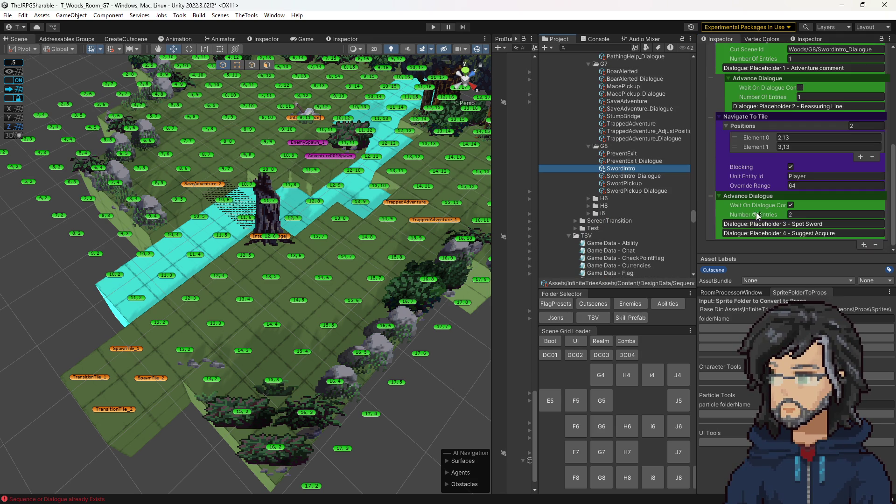
pyautogui.click(626, 183)
pyautogui.scroll(2, 760, 187)
pyautogui.scroll(-6, 761, 192)
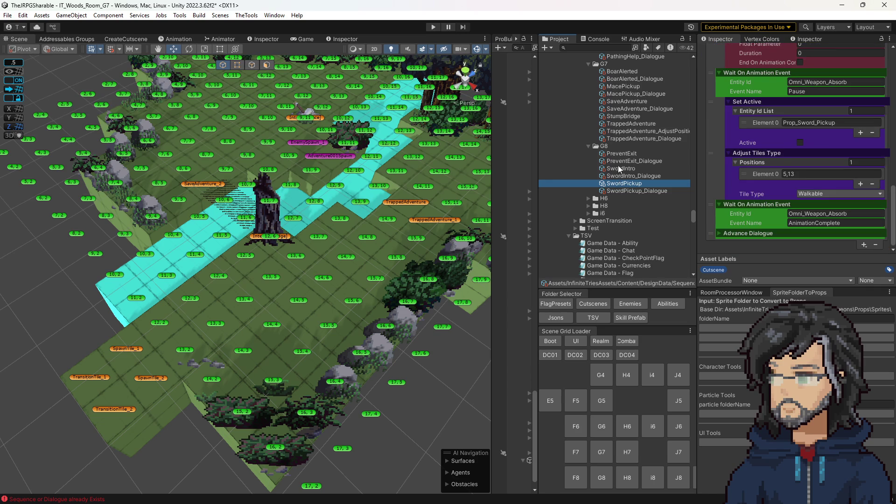
pyautogui.click(621, 153)
pyautogui.scroll(5, 623, 183)
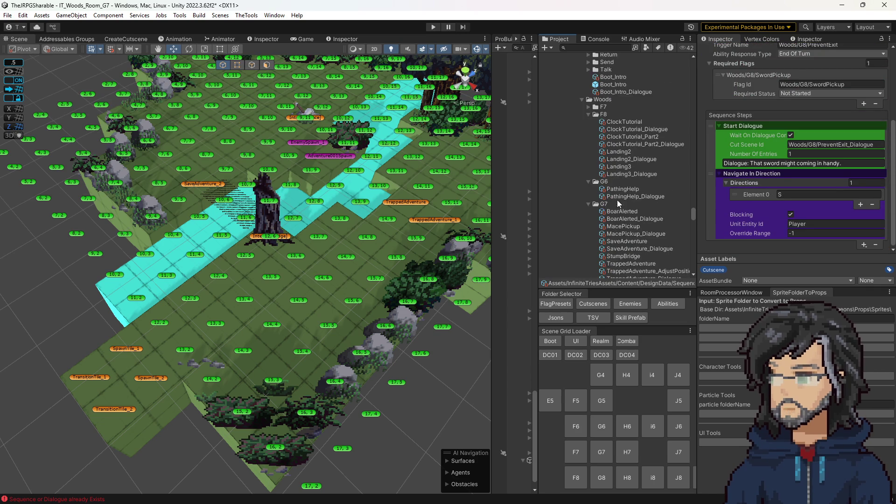
pyautogui.scroll(-5, 616, 193)
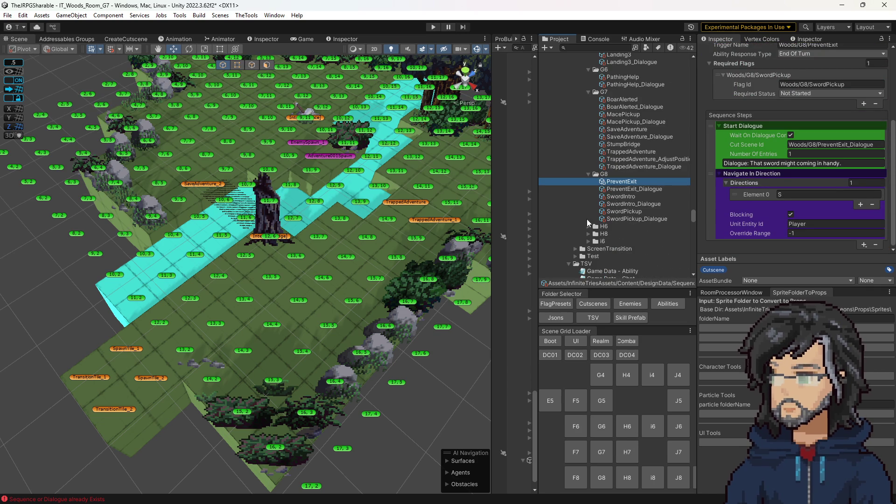
pyautogui.click(604, 233)
pyautogui.press('Right')
pyautogui.press('Down')
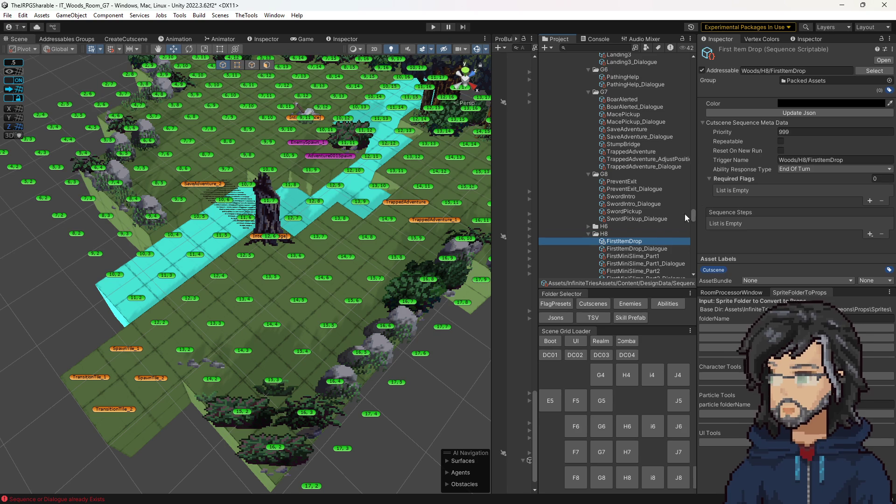
pyautogui.press('Down')
pyautogui.press('Down')
pyautogui.press('Down')
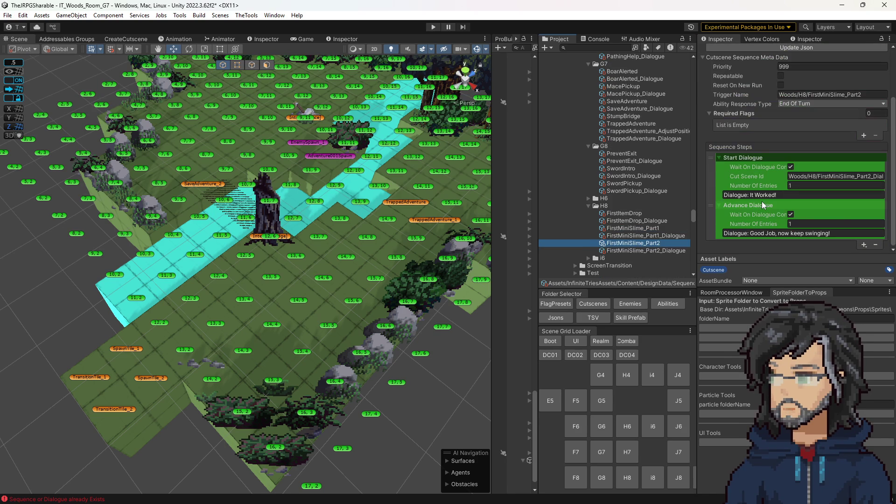
pyautogui.scroll(3, 753, 216)
pyautogui.click(628, 214)
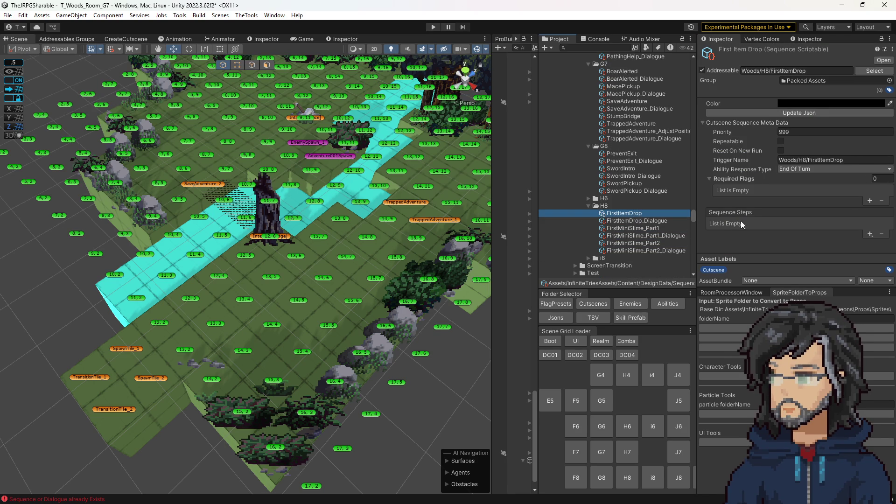
pyautogui.click(588, 198)
pyautogui.press('Up')
pyautogui.press('Up')
pyautogui.press('Up')
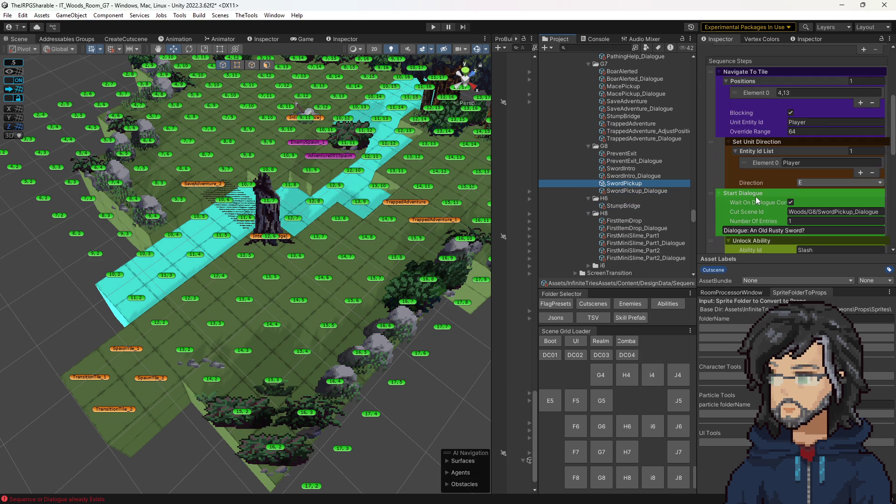
pyautogui.click(630, 169)
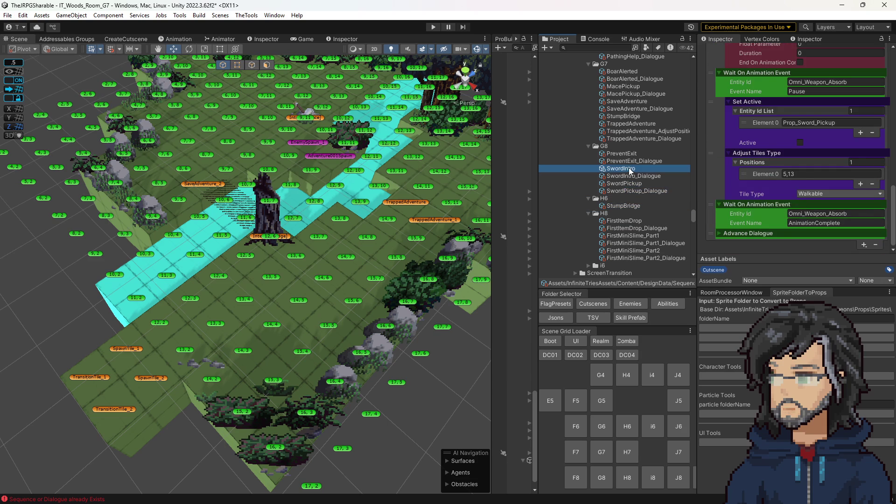
pyautogui.scroll(6, 633, 169)
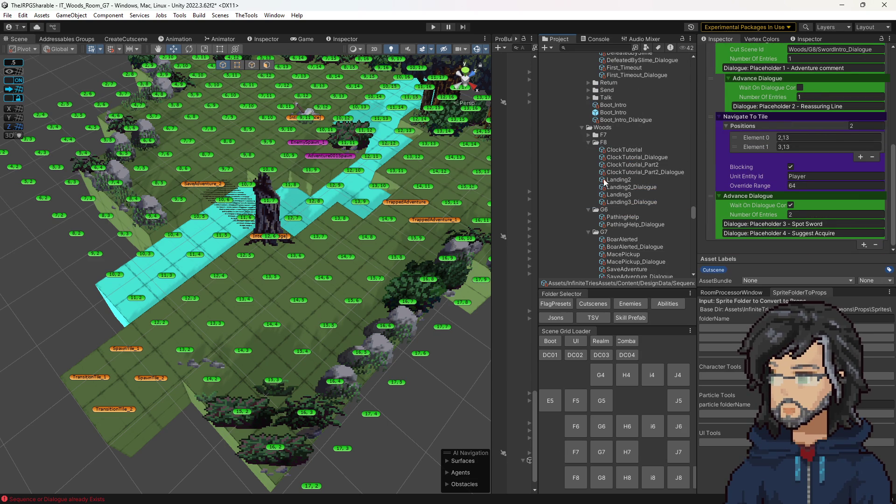
pyautogui.click(588, 135)
pyautogui.click(624, 142)
pyautogui.scroll(2, 768, 192)
pyautogui.scroll(-10, 766, 189)
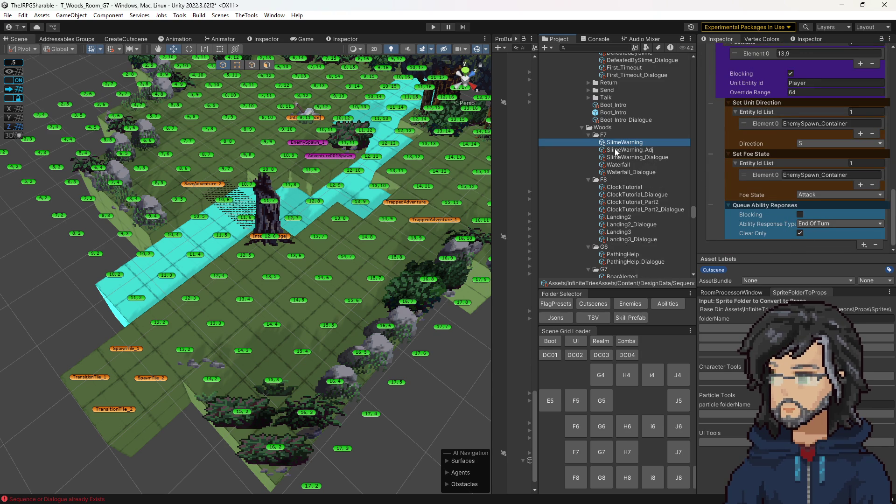
pyautogui.click(619, 167)
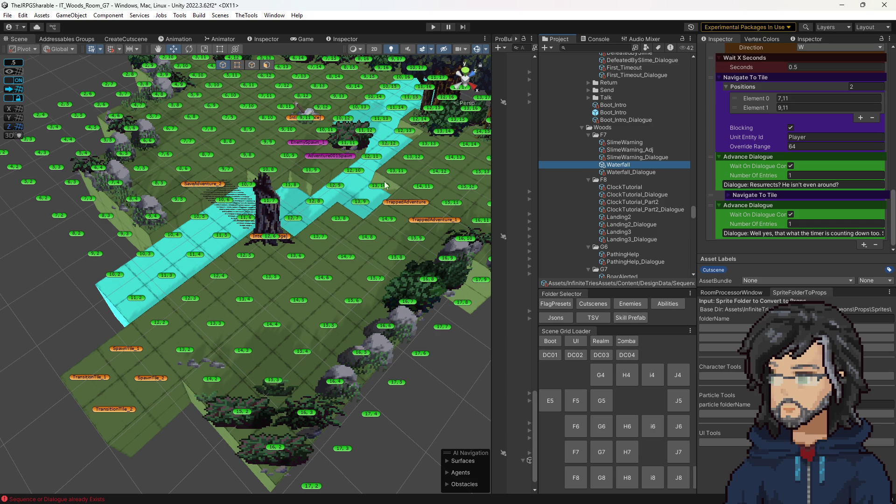
pyautogui.moveTo(395, 178); pyautogui.dragTo(328, 177)
pyautogui.scroll(-3, 372, 197)
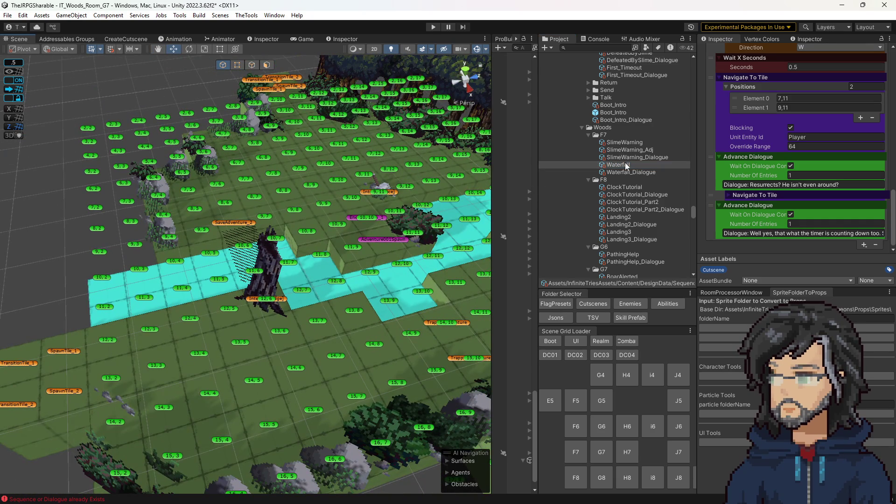
pyautogui.scroll(-10, 620, 205)
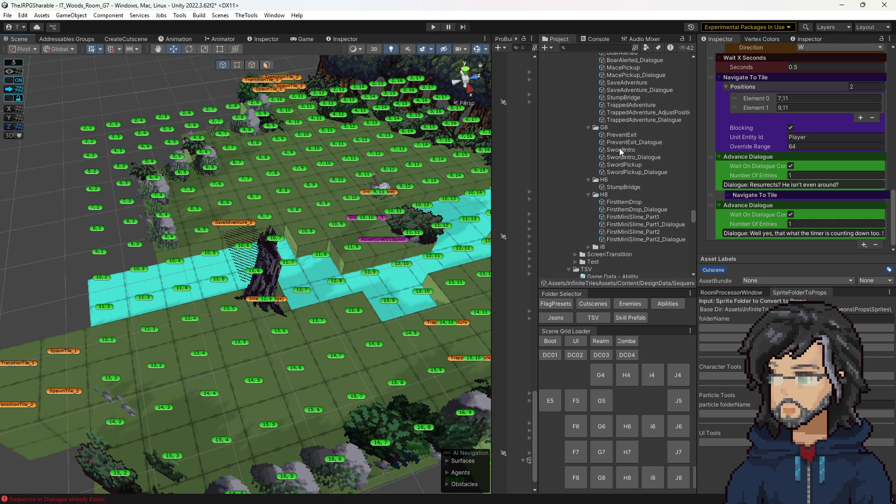
pyautogui.scroll(3, 617, 149)
pyautogui.click(620, 108)
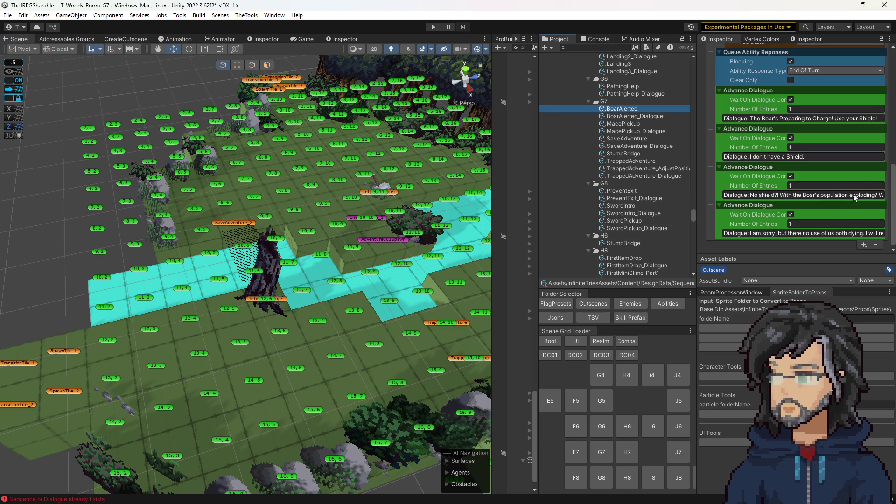
# Scroll to the end of BoarAlerted's Sequence Steps and open the Combat step-type submenu.
pyautogui.scroll(3, 784, 144)
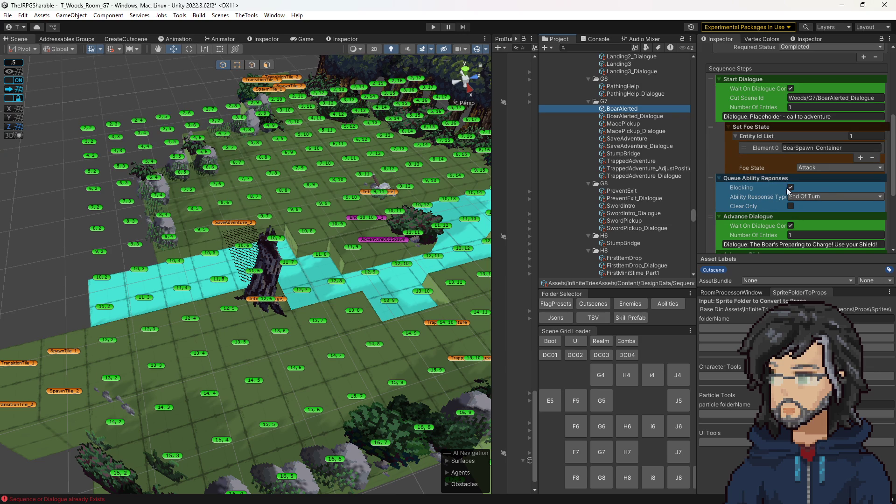
pyautogui.scroll(-3, 769, 198)
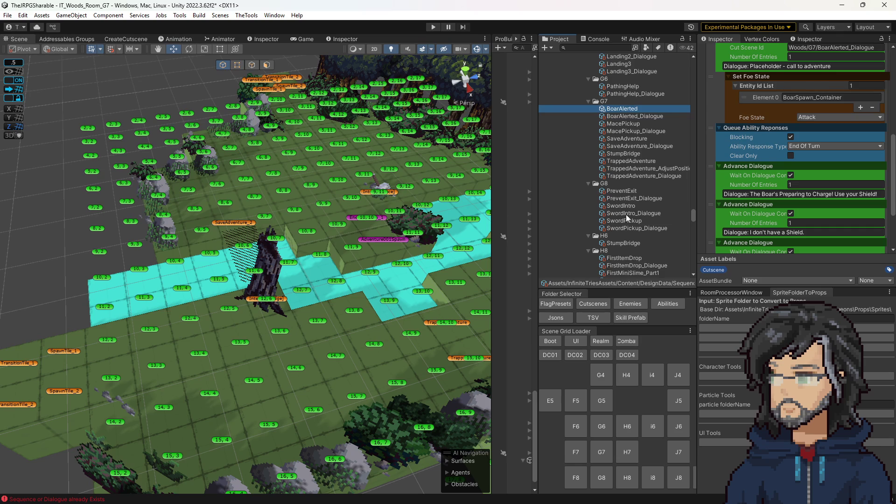
pyautogui.scroll(-1, 770, 176)
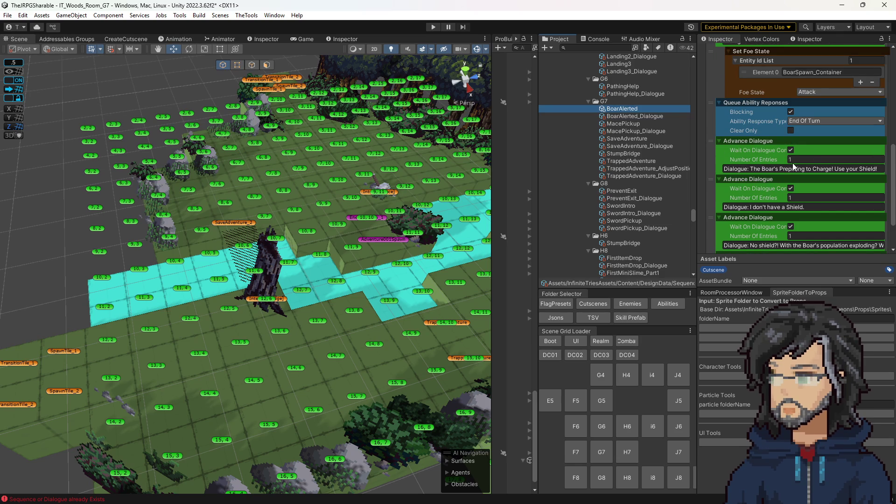
pyautogui.scroll(-2, 794, 196)
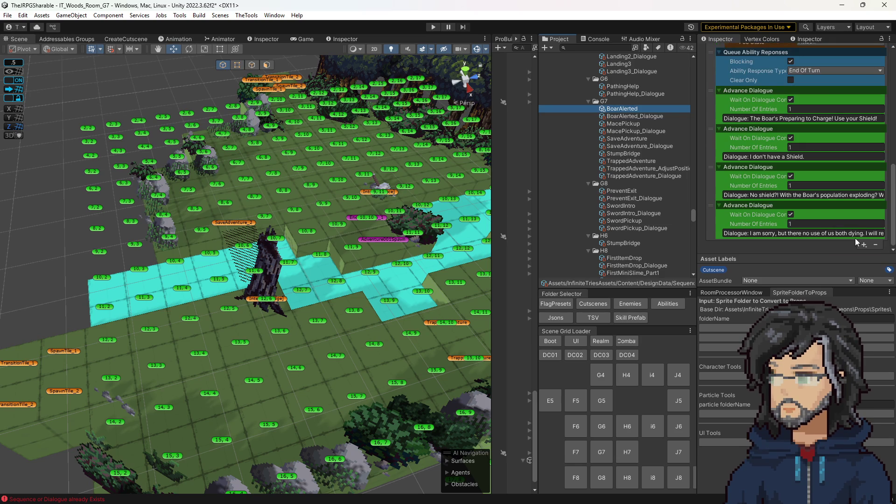
pyautogui.click(863, 245)
pyautogui.moveTo(845, 310)
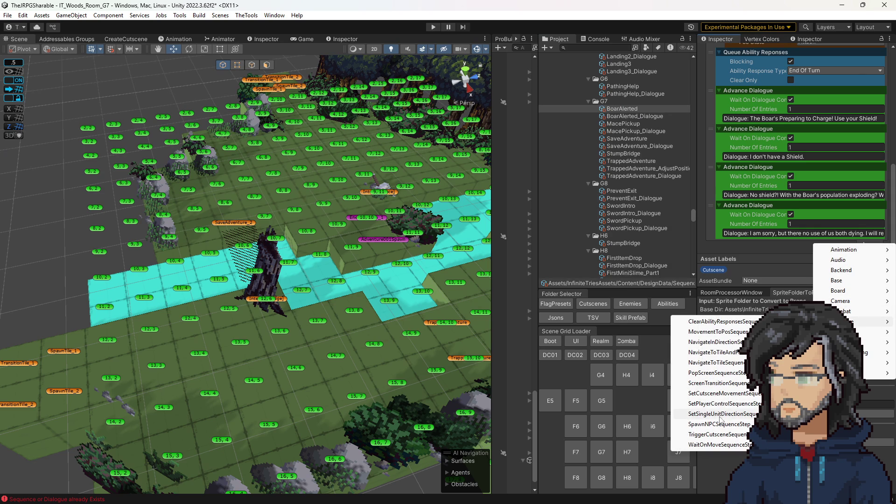
# Add a Set Unit Direction step above the dialogue turning BoarSpawn_Container to S, then press Play.
pyautogui.click(720, 414)
pyautogui.moveTo(715, 242)
pyautogui.mouseDown()
pyautogui.moveTo(721, 70)
pyautogui.moveTo(798, 81)
pyautogui.mouseUp()
pyautogui.scroll(3, 813, 116)
pyautogui.click(820, 148)
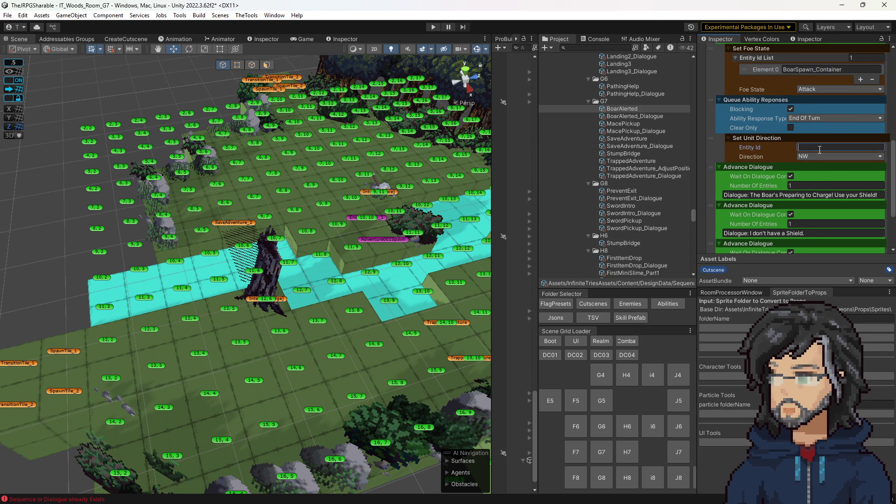
pyautogui.write('BoarSpawn_Container')
pyautogui.click(819, 158)
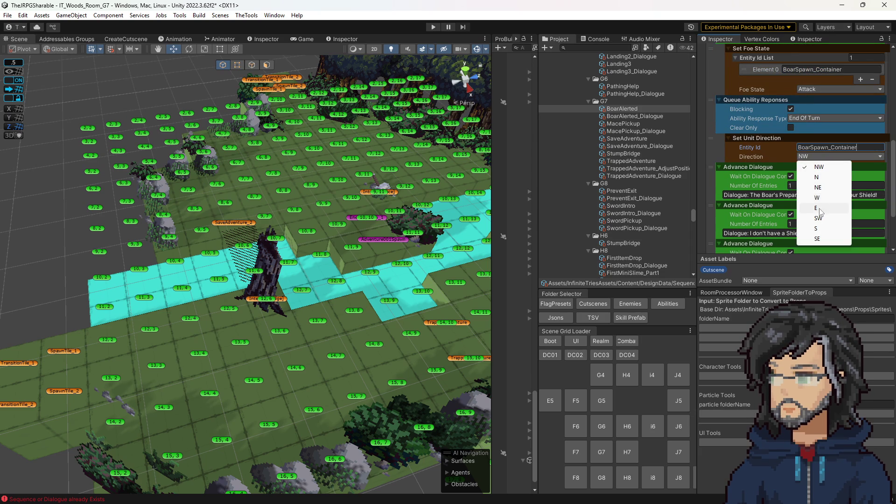
pyautogui.click(817, 228)
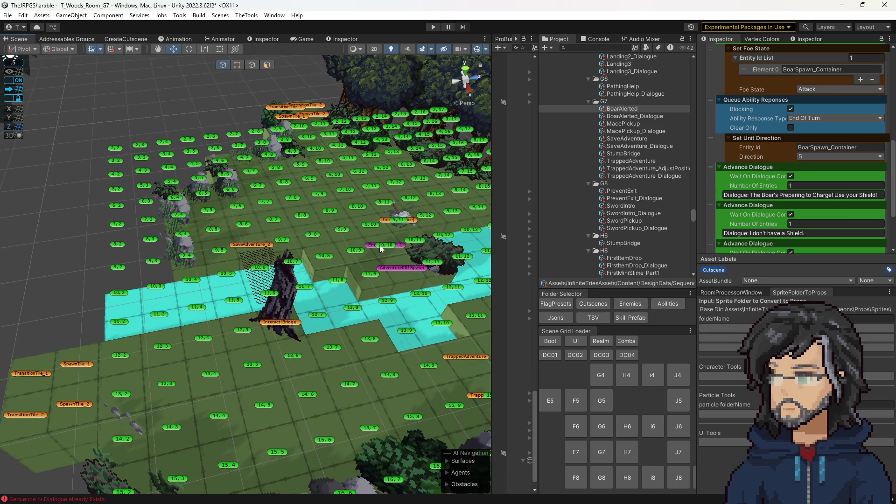
pyautogui.click(433, 27)
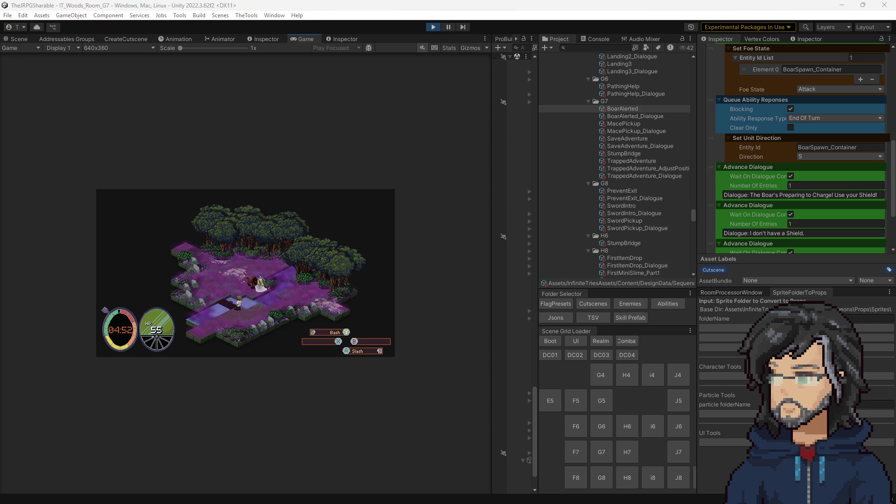
# Stop play, rename the cutscene tile object to 'BoarAlerted', and save the scene.
pyautogui.hotkey('ctrl', 'p')
pyautogui.click(777, 53)
pyautogui.write('Boar')
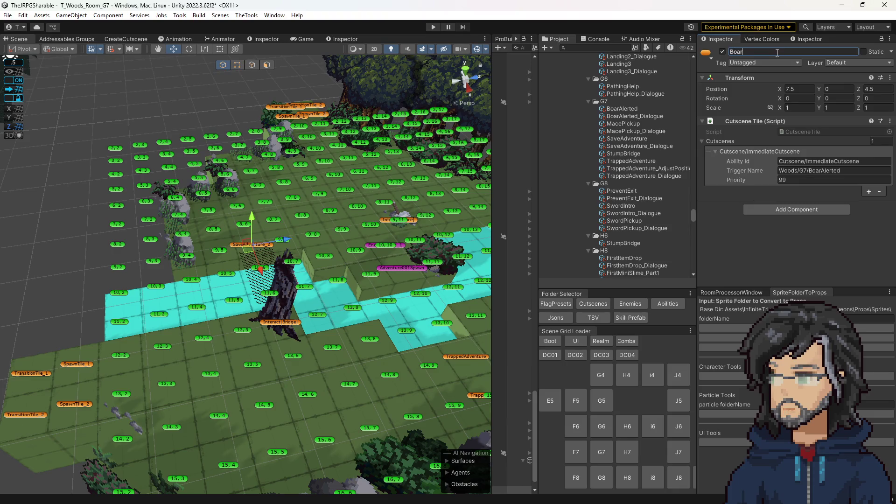
pyautogui.write('Alerted')
pyautogui.hotkey('ctrl', 's')
# Replay the boar encounter in an enlarged Game view, then stop the play-test.
pyautogui.hotkey('ctrl', 'p')
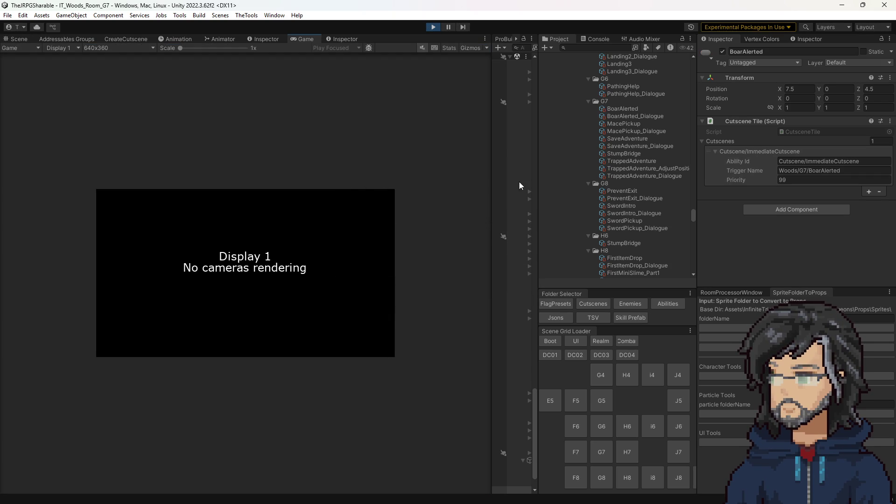
pyautogui.moveTo(490, 140); pyautogui.dragTo(628, 155)
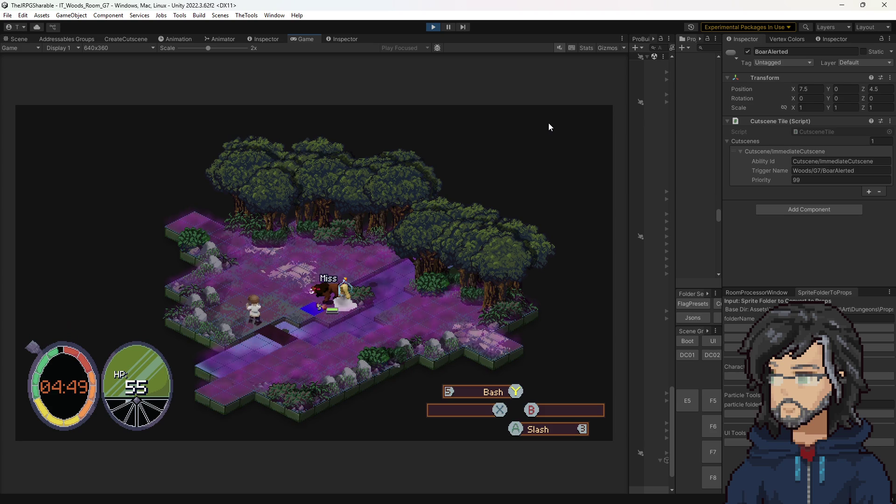
pyautogui.click(438, 27)
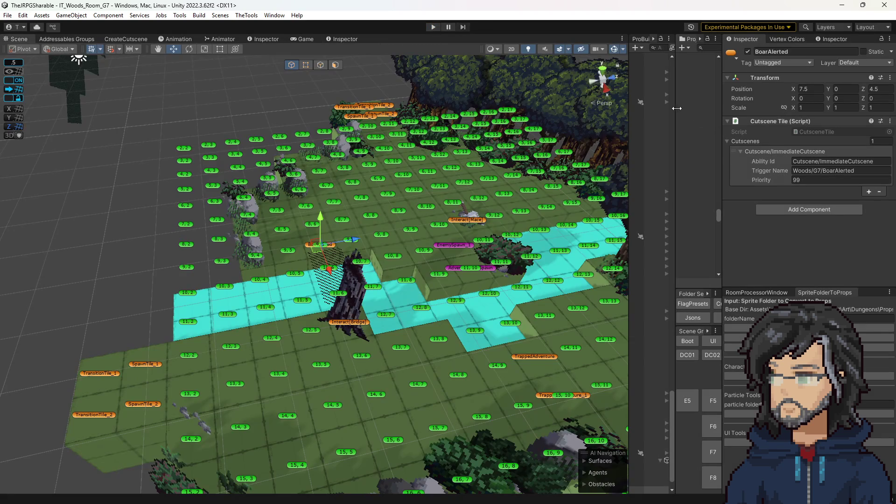
# Widen the Hierarchy and Project panels, tilt the Scene view, and select the BoarAlerted asset.
pyautogui.moveTo(677, 112)
pyautogui.mouseDown()
pyautogui.moveTo(533, 124)
pyautogui.moveTo(599, 130)
pyautogui.mouseUp()
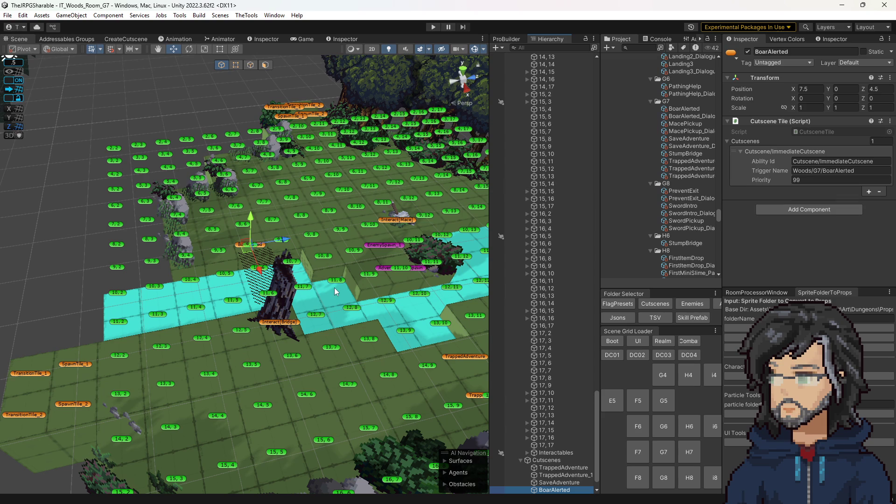
pyautogui.moveTo(392, 276); pyautogui.dragTo(391, 301)
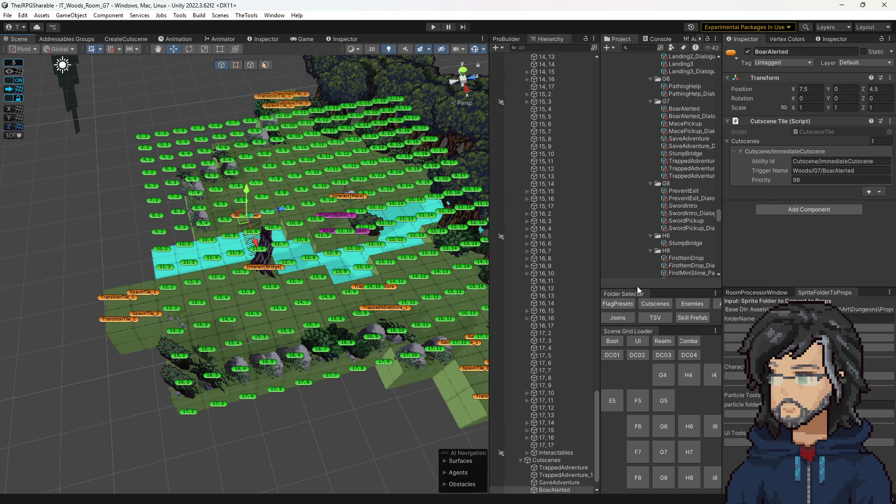
pyautogui.click(676, 108)
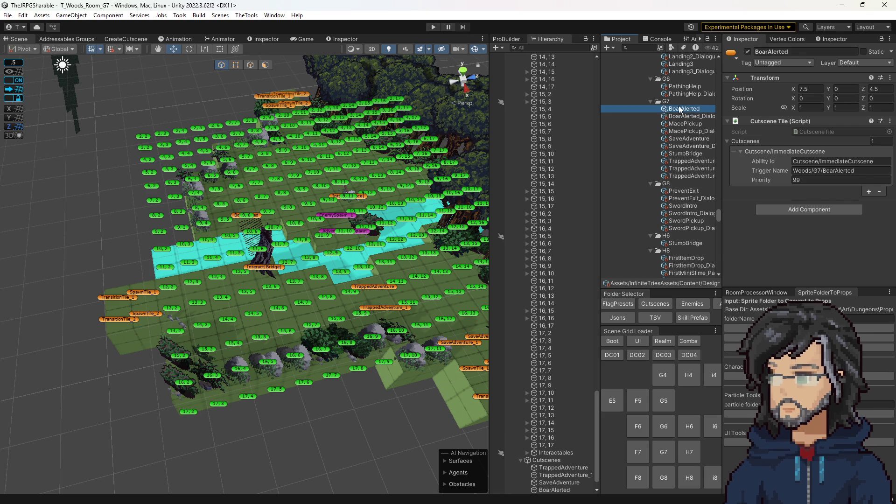
# Drag Set Unit Direction above Queue Ability Reponses, then further up above Set Foe State.
pyautogui.scroll(-10, 803, 199)
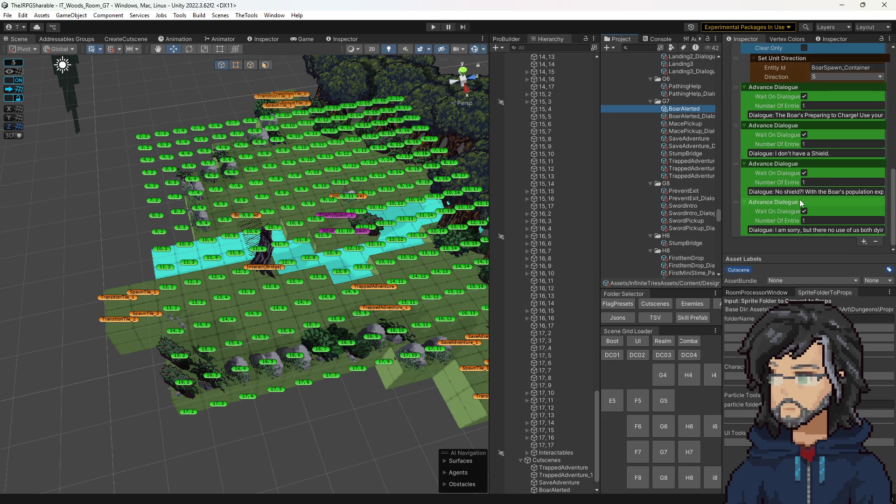
pyautogui.click(864, 241)
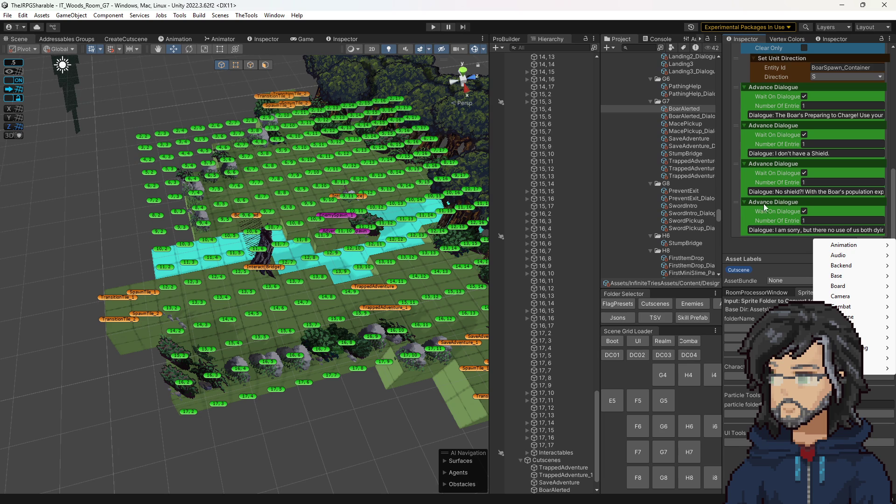
pyautogui.click(743, 246)
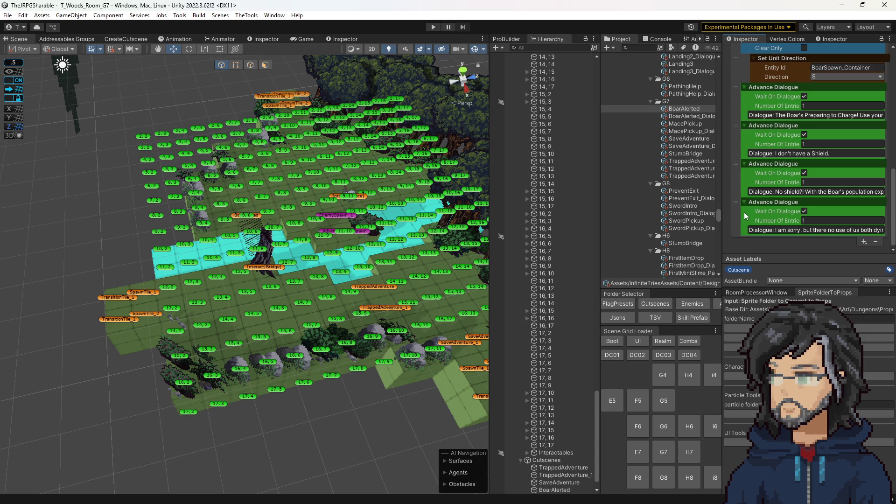
pyautogui.scroll(2, 859, 237)
pyautogui.scroll(2, 766, 150)
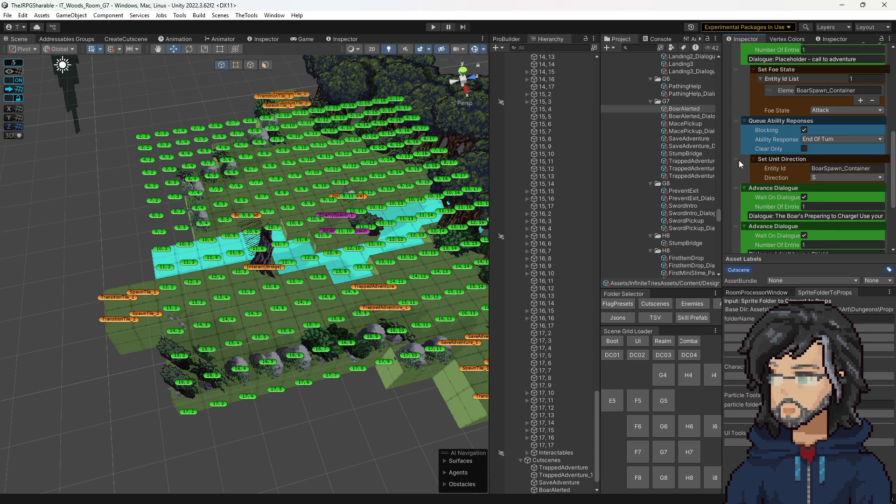
pyautogui.moveTo(740, 161); pyautogui.dragTo(744, 130)
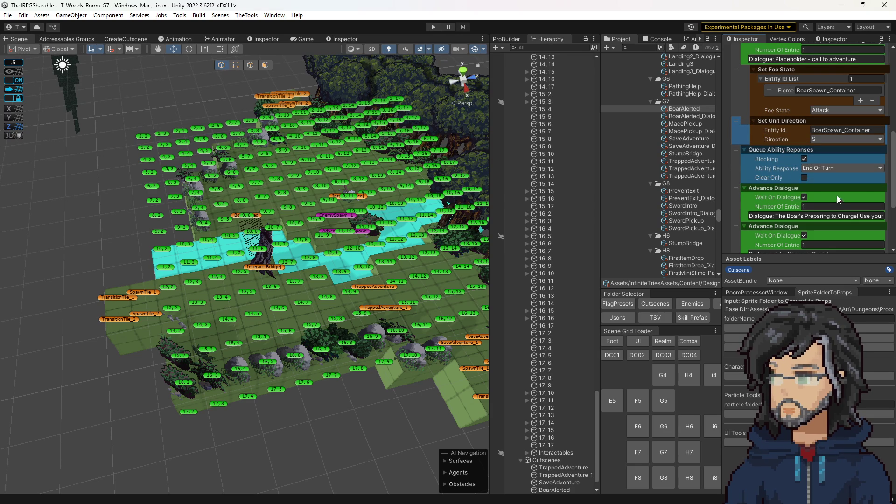
pyautogui.scroll(-3, 826, 210)
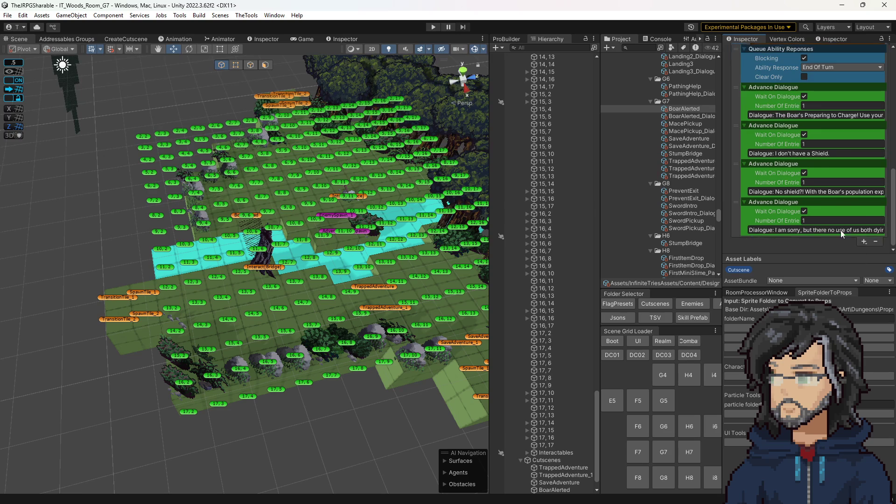
pyautogui.scroll(4, 860, 237)
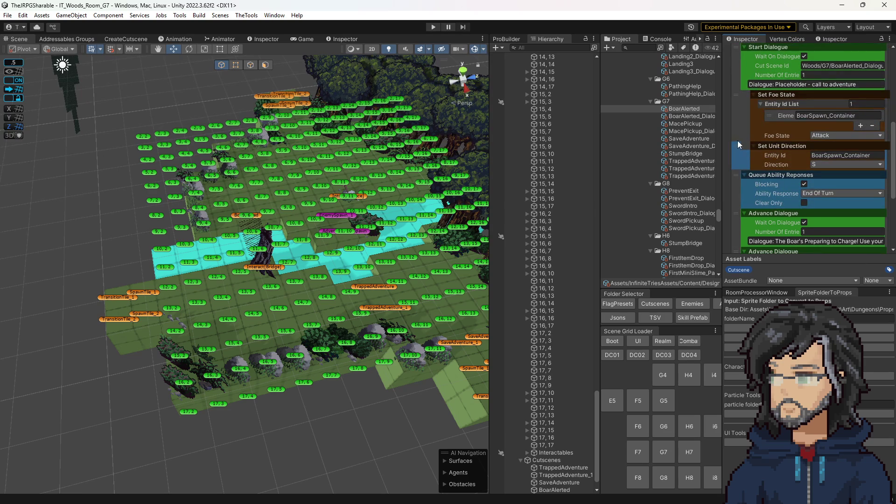
pyautogui.moveTo(736, 147); pyautogui.dragTo(734, 97)
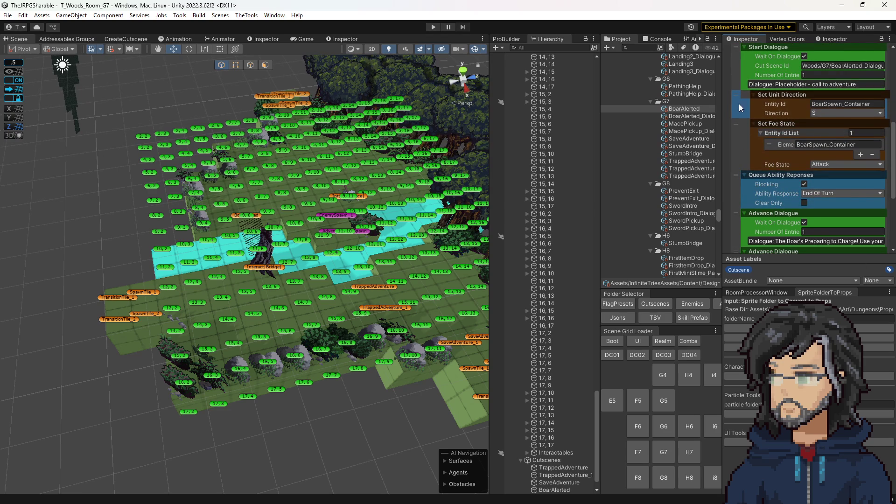
pyautogui.scroll(-4, 789, 201)
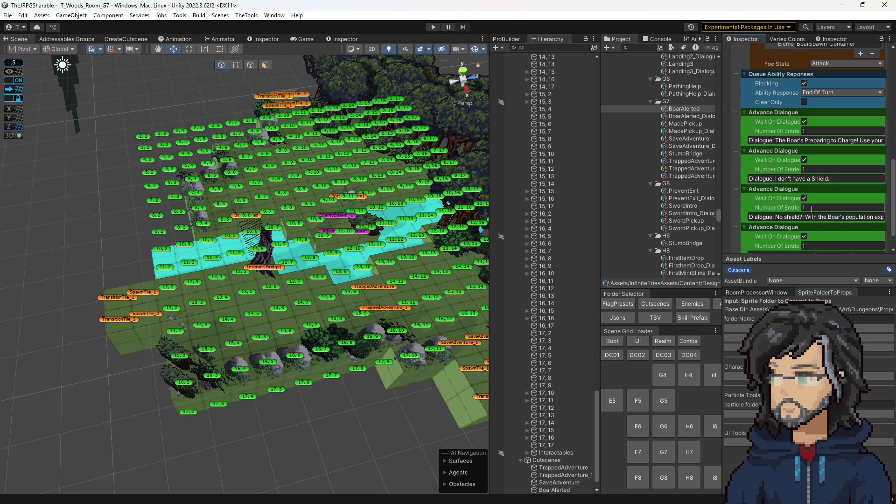
pyautogui.scroll(-1, 808, 244)
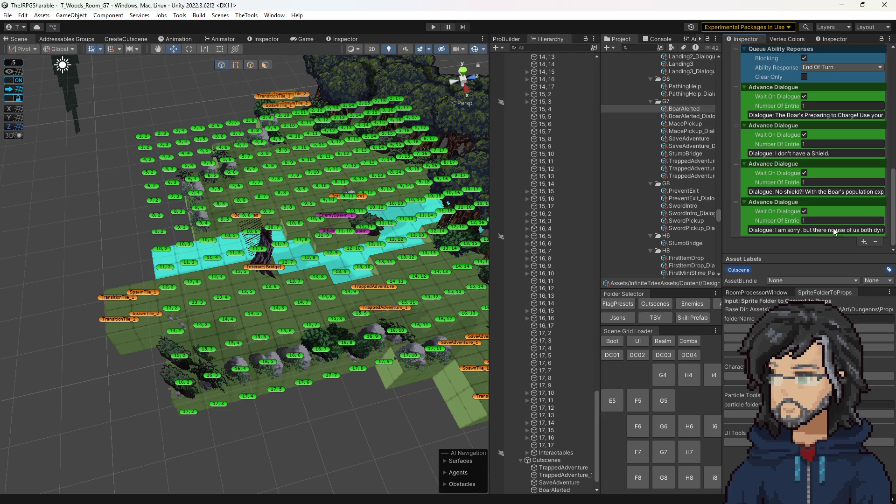
# Add a Navigate To Tile step and move it above Set Foe State.
pyautogui.click(862, 241)
pyautogui.moveTo(851, 320)
pyautogui.click(719, 360)
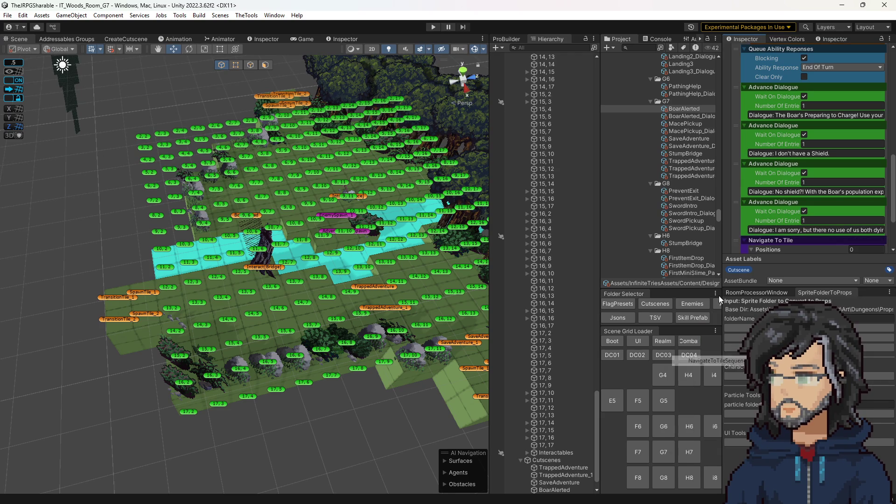
pyautogui.moveTo(736, 239)
pyautogui.mouseDown()
pyautogui.moveTo(746, 133)
pyautogui.moveTo(732, 50)
pyautogui.moveTo(748, 111)
pyautogui.mouseUp()
pyautogui.scroll(-5, 831, 221)
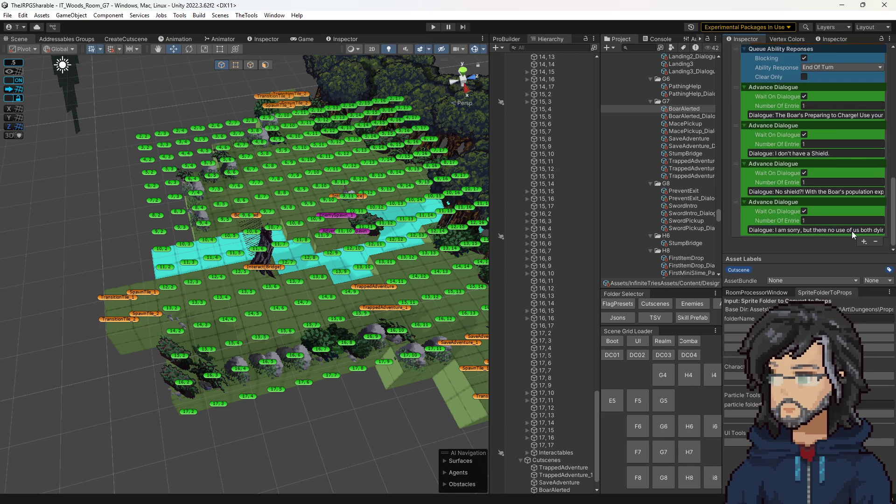
# Add a Wait X Seconds step ahead of Navigate To Tile, lasting 0.4 seconds.
pyautogui.click(865, 241)
pyautogui.moveTo(848, 282)
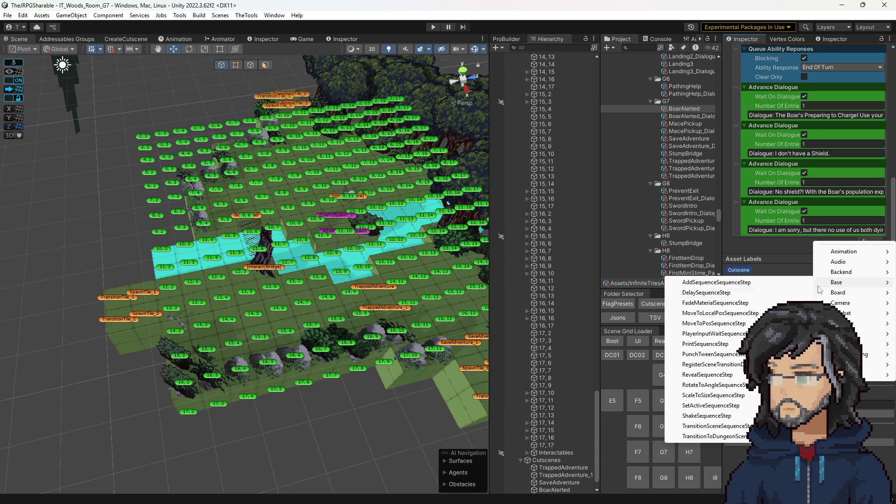
pyautogui.click(706, 293)
pyautogui.moveTo(739, 251)
pyautogui.mouseDown()
pyautogui.moveTo(746, 65)
pyautogui.moveTo(755, 125)
pyautogui.moveTo(736, 109)
pyautogui.moveTo(738, 49)
pyautogui.moveTo(755, 161)
pyautogui.moveTo(746, 142)
pyautogui.mouseUp()
pyautogui.click(807, 153)
pyautogui.write('.')
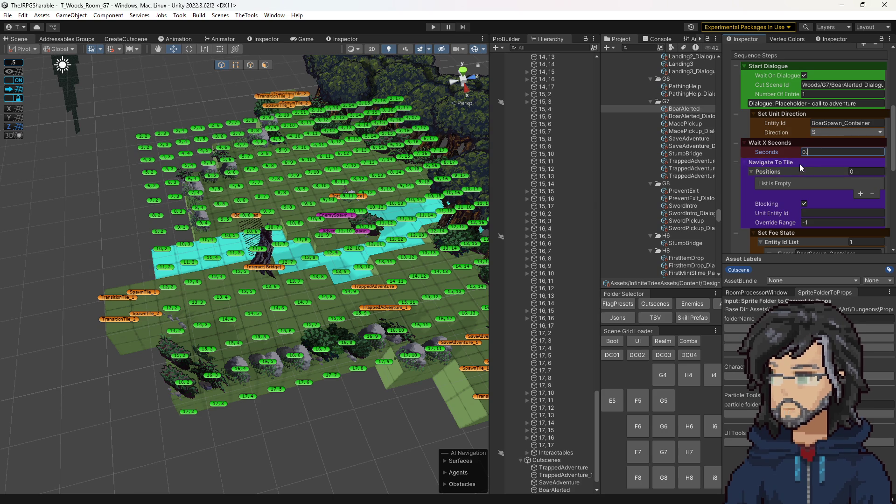
pyautogui.write('4')
# Send the Navigate To Tile step to tile 9,9 with unit entity id BoarSpawn_Container.
pyautogui.scroll(-3, 806, 178)
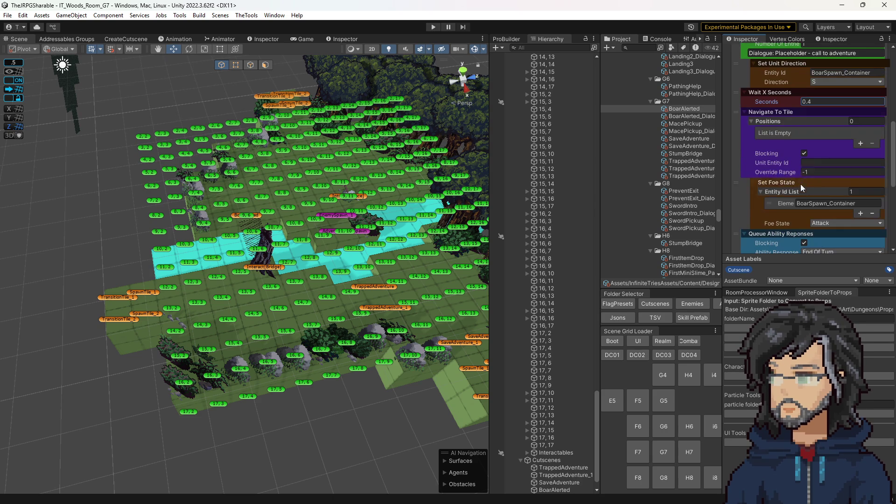
pyautogui.click(860, 144)
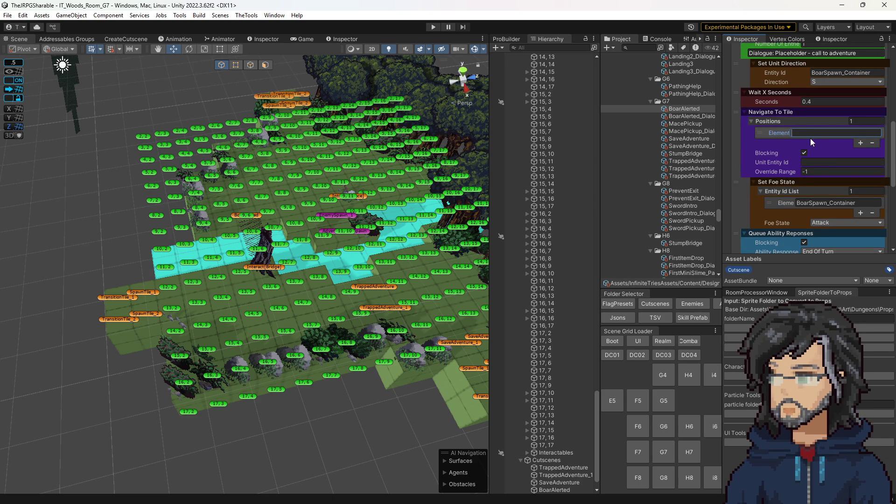
pyautogui.write('9,9')
pyautogui.click(832, 203)
pyautogui.hotkey('ctrl', 'c')
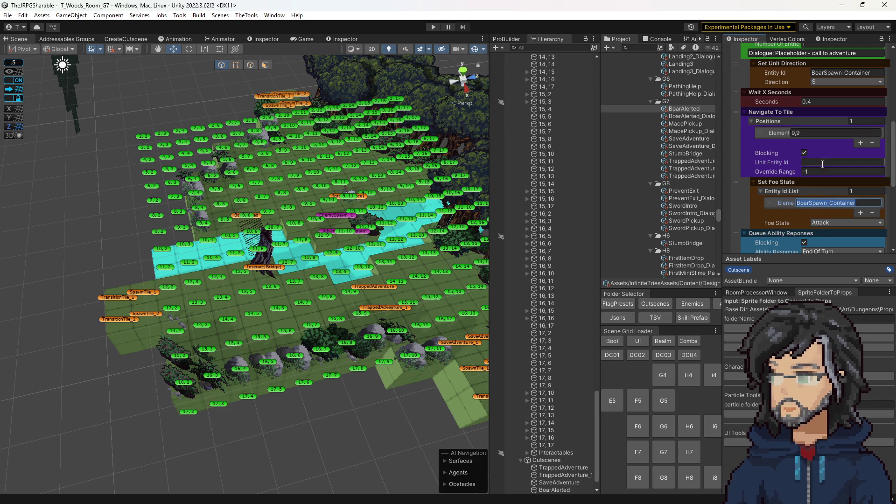
pyautogui.click(835, 162)
pyautogui.hotkey('ctrl', 'v')
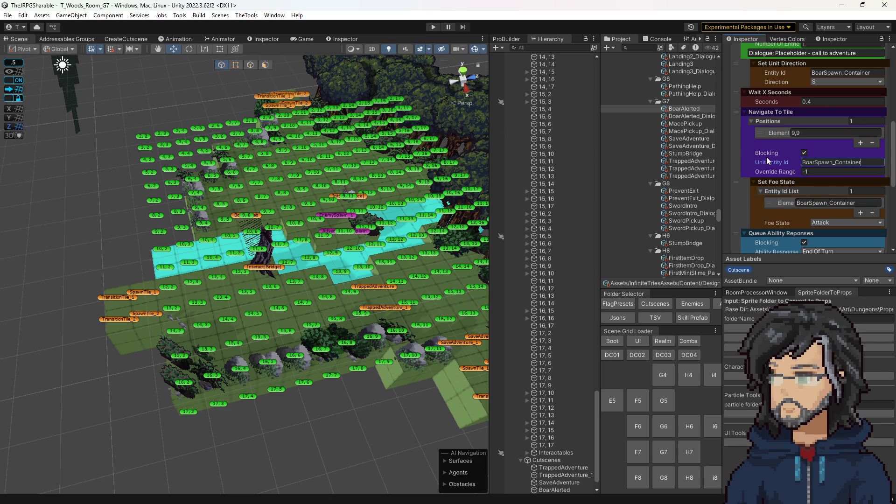
pyautogui.scroll(-3, 783, 201)
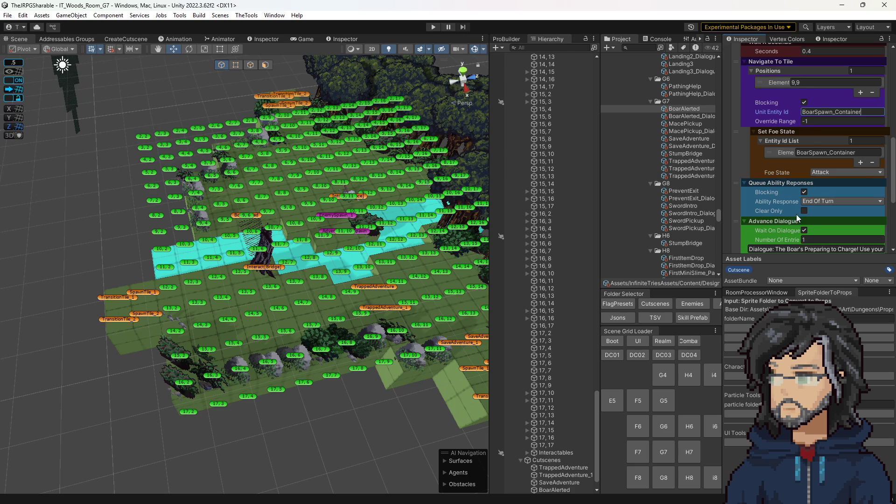
pyautogui.scroll(-3, 793, 210)
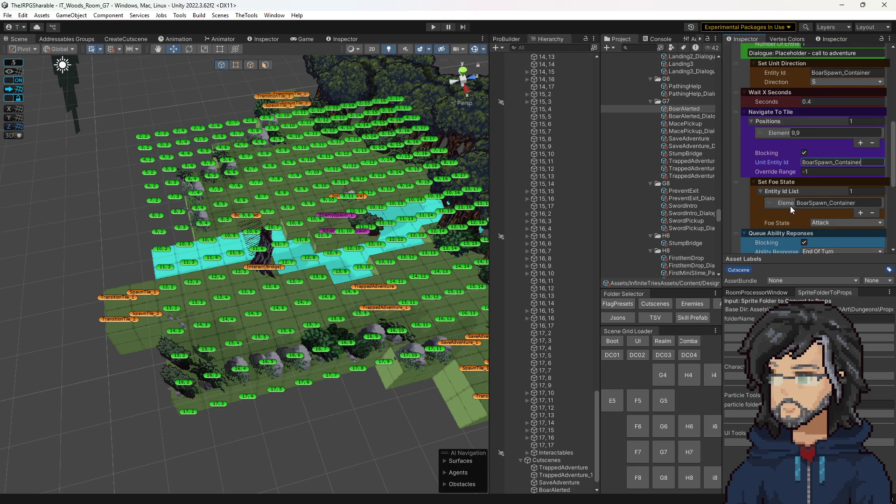
pyautogui.scroll(3, 793, 210)
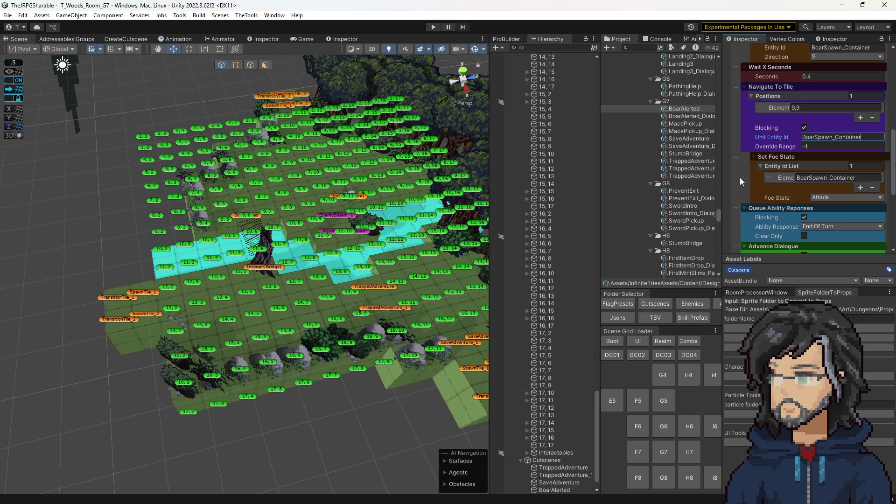
pyautogui.scroll(-4, 741, 181)
pyautogui.scroll(-1, 741, 181)
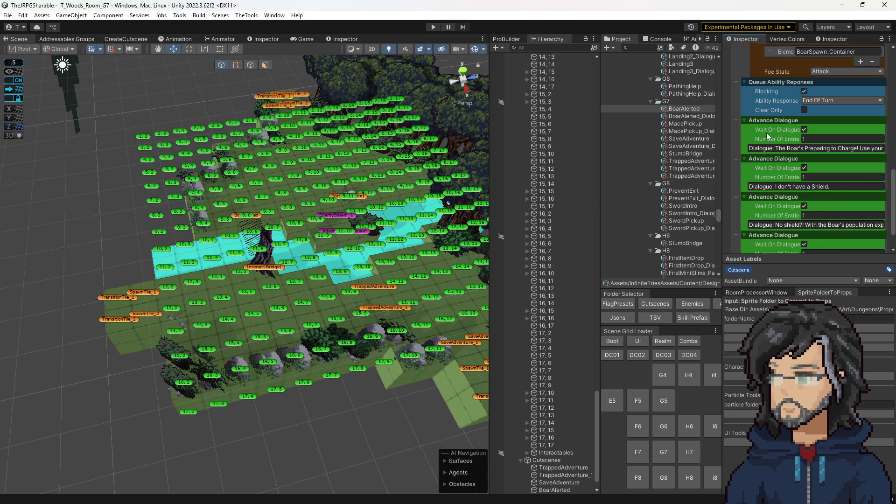
# Add a Navigate To Tile And Facing step placed after the shield dialogue.
pyautogui.scroll(-2, 836, 239)
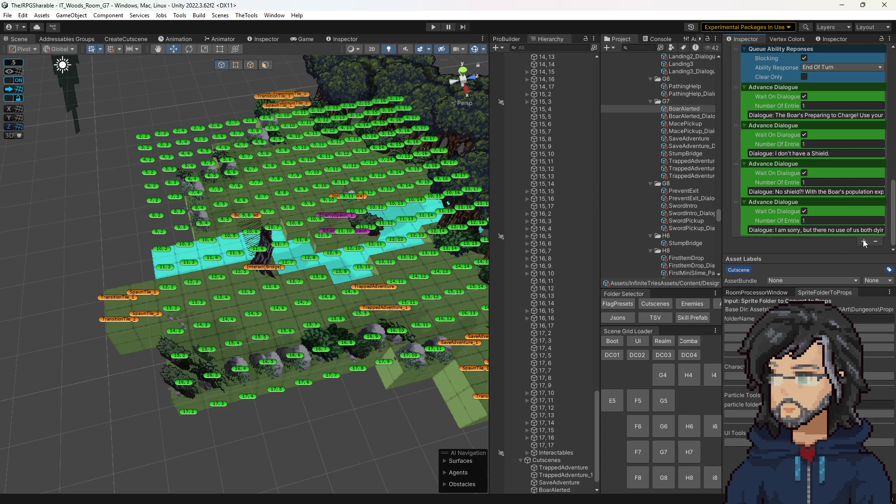
pyautogui.click(864, 242)
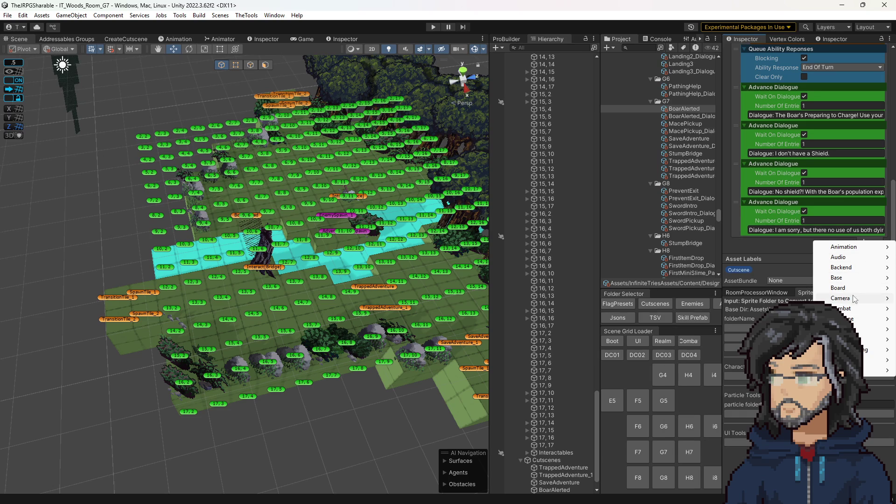
pyautogui.moveTo(850, 329)
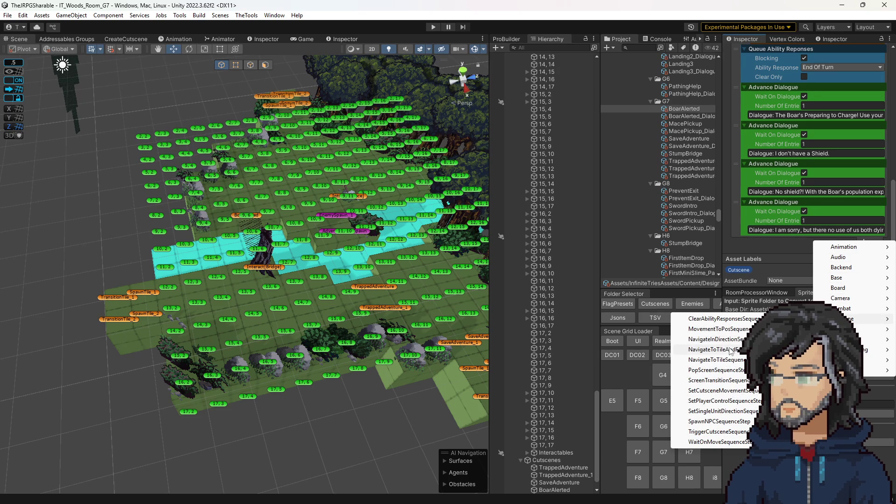
pyautogui.click(728, 348)
pyautogui.moveTo(734, 239)
pyautogui.mouseDown()
pyautogui.moveTo(750, 192)
pyautogui.moveTo(744, 124)
pyautogui.moveTo(744, 161)
pyautogui.moveTo(758, 163)
pyautogui.mouseUp()
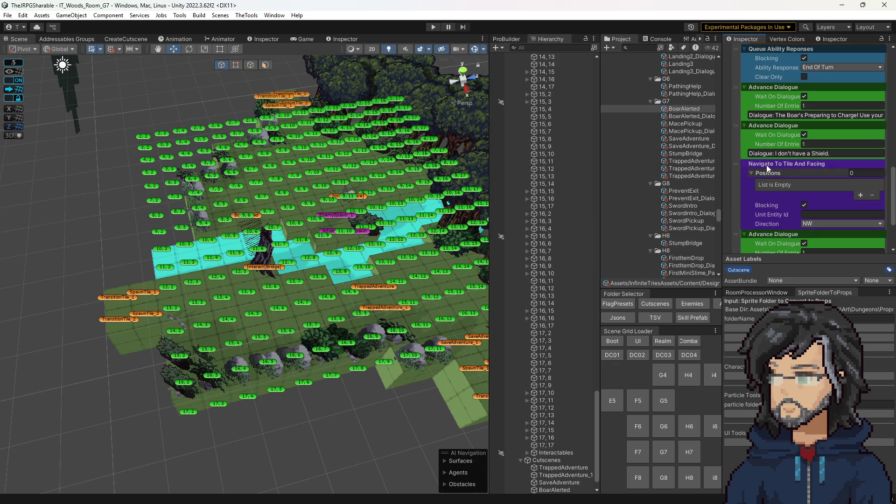
# Give the new step a tile position of 9,10.
pyautogui.click(861, 195)
pyautogui.click(842, 184)
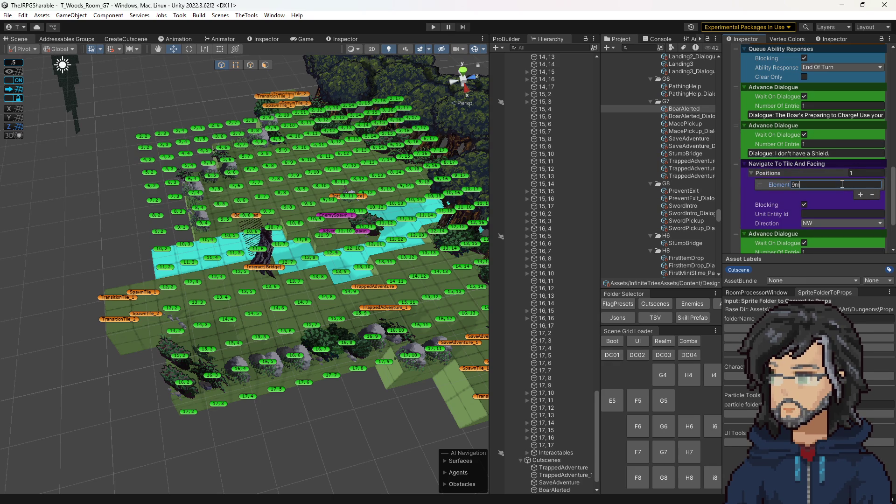
pyautogui.write('10')
pyautogui.press('Return')
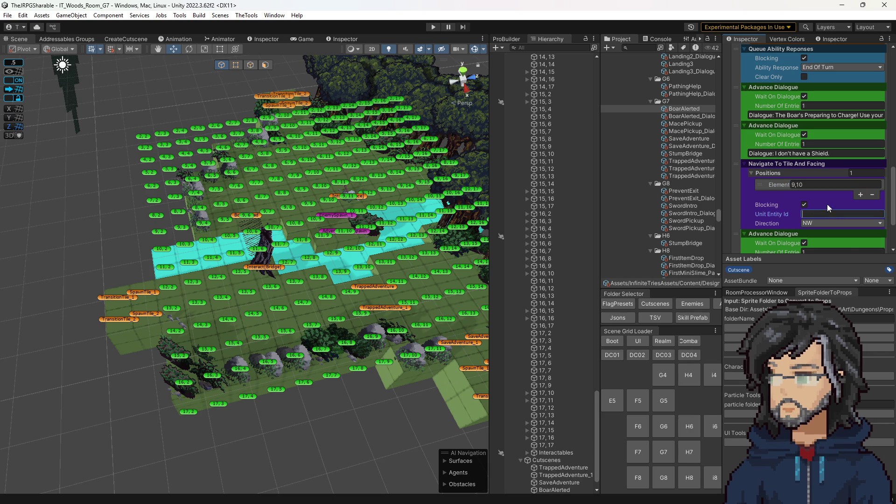
# Check the Adventure001 character id in the BoarAlerted_Dialogue asset.
pyautogui.scroll(5, 825, 206)
pyautogui.scroll(5, 808, 111)
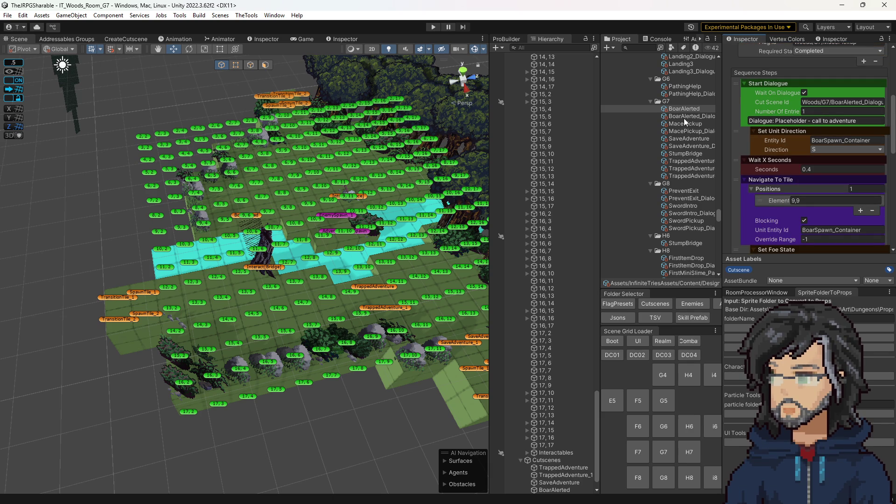
pyautogui.click(684, 117)
pyautogui.click(803, 226)
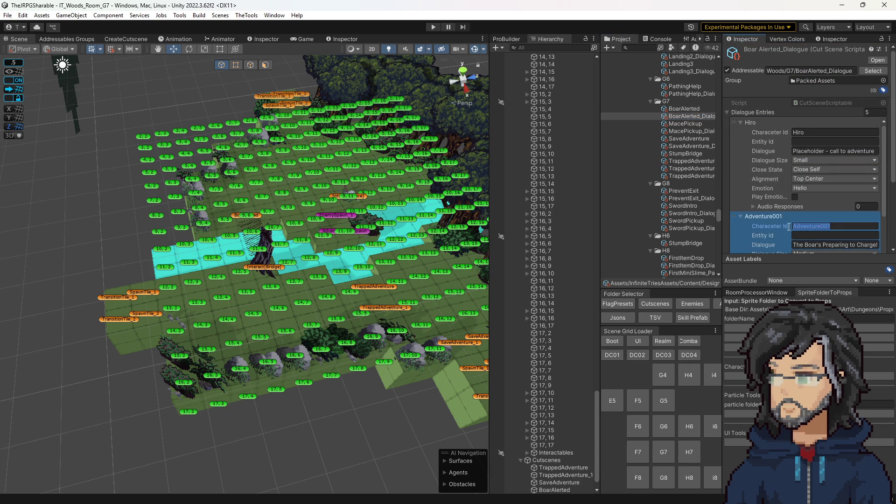
pyautogui.click(690, 110)
pyautogui.scroll(-5, 822, 202)
pyautogui.scroll(-5, 823, 201)
# Set the step's unit entity id to Adventure001_Container and its facing to S.
pyautogui.click(806, 147)
pyautogui.write('Adventure001_Containe')
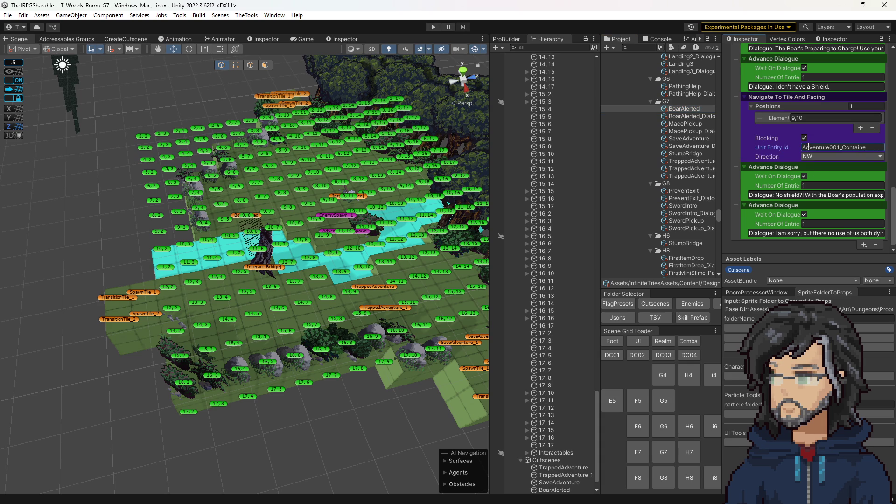
pyautogui.write('r')
pyautogui.click(802, 156)
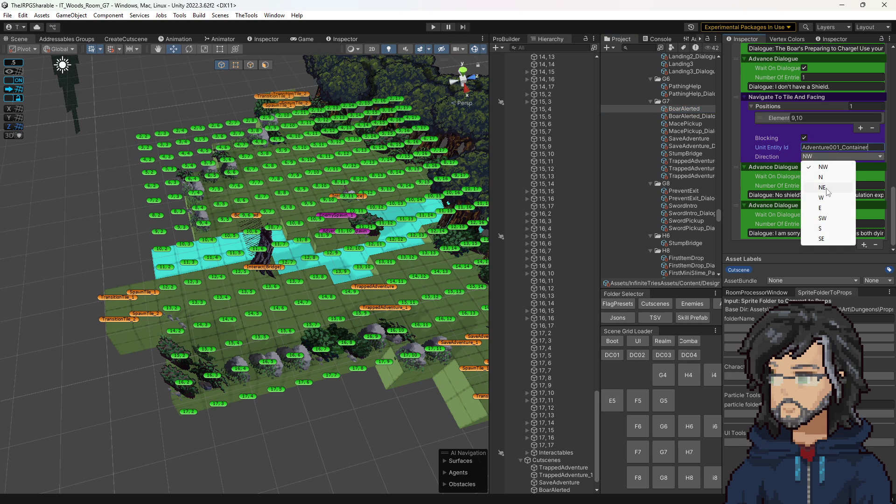
pyautogui.click(821, 228)
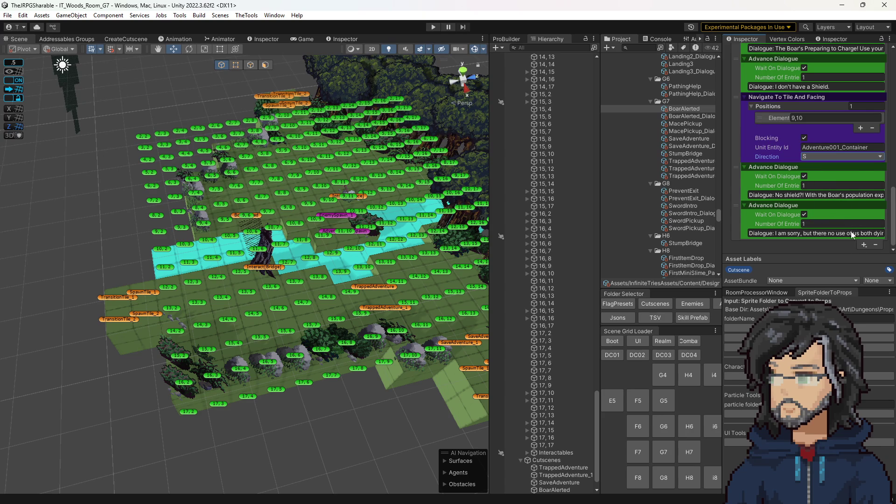
pyautogui.moveTo(735, 97)
pyautogui.mouseDown()
pyautogui.moveTo(739, 123)
pyautogui.moveTo(743, 105)
pyautogui.mouseUp()
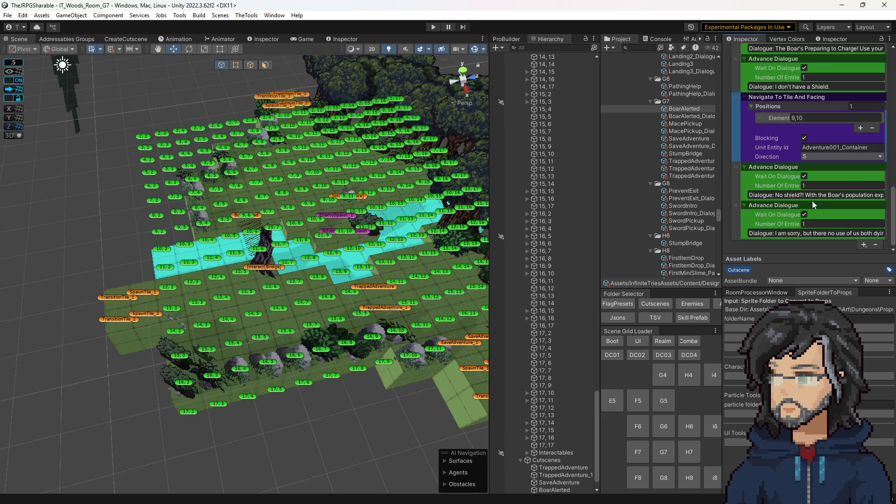
# Add a second Navigate To Tile And Facing step.
pyautogui.click(864, 245)
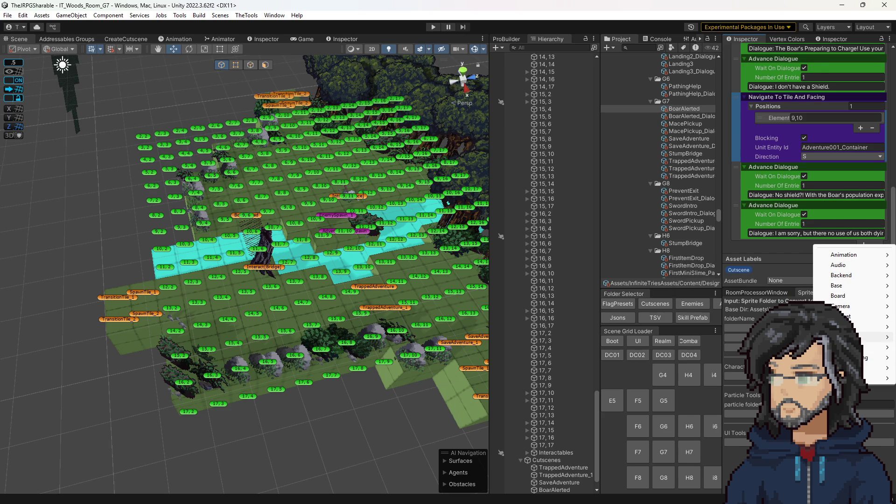
pyautogui.moveTo(864, 326)
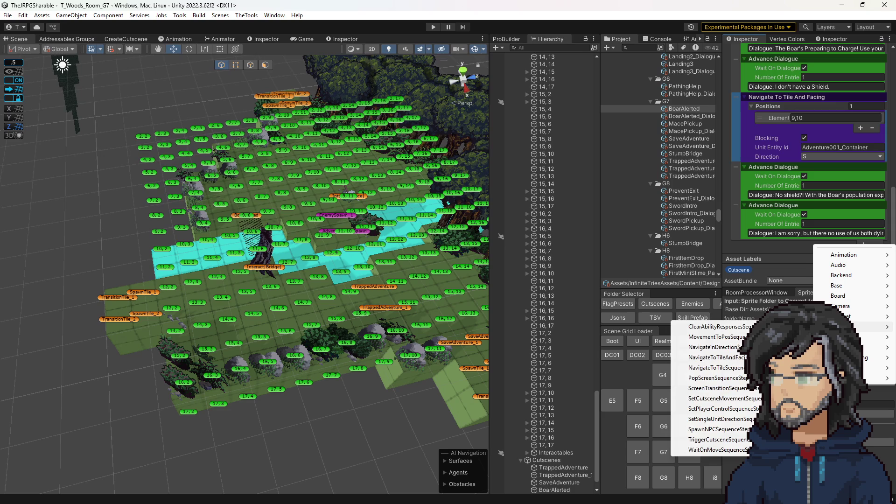
pyautogui.click(728, 358)
pyautogui.scroll(-1, 747, 177)
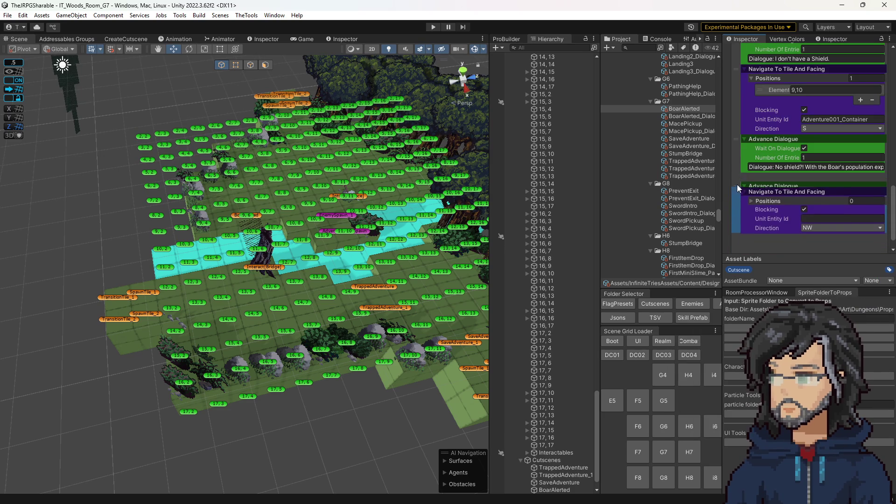
# Give the second step unit id Adventure001_Container and a 7,10 tile position.
pyautogui.click(861, 207)
pyautogui.click(831, 200)
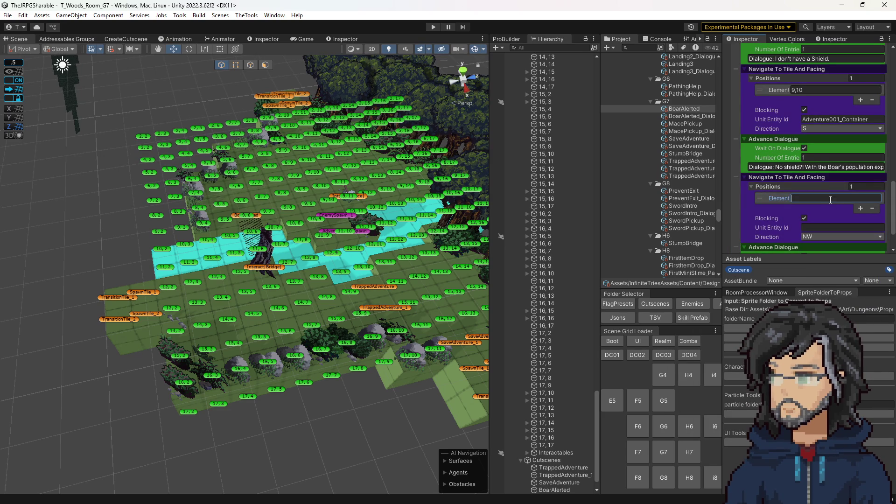
pyautogui.click(820, 119)
pyautogui.hotkey('ctrl', 'c')
pyautogui.click(820, 228)
pyautogui.hotkey('ctrl', 'v')
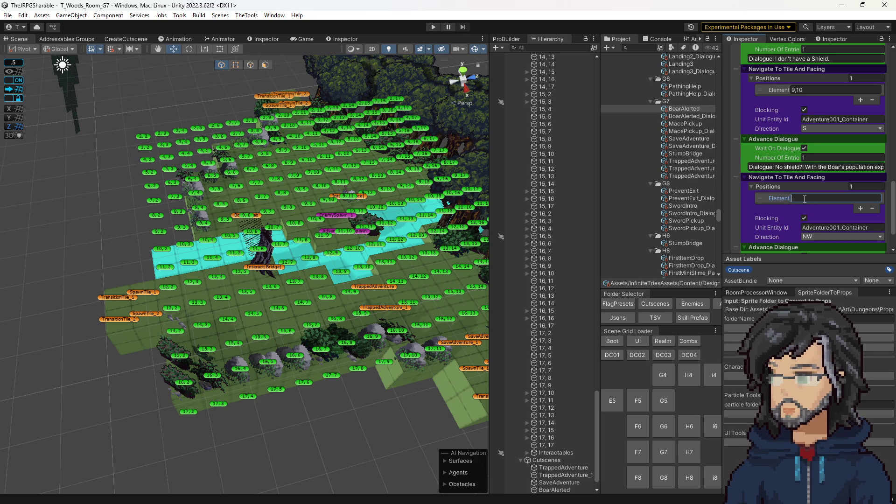
pyautogui.write('7,10')
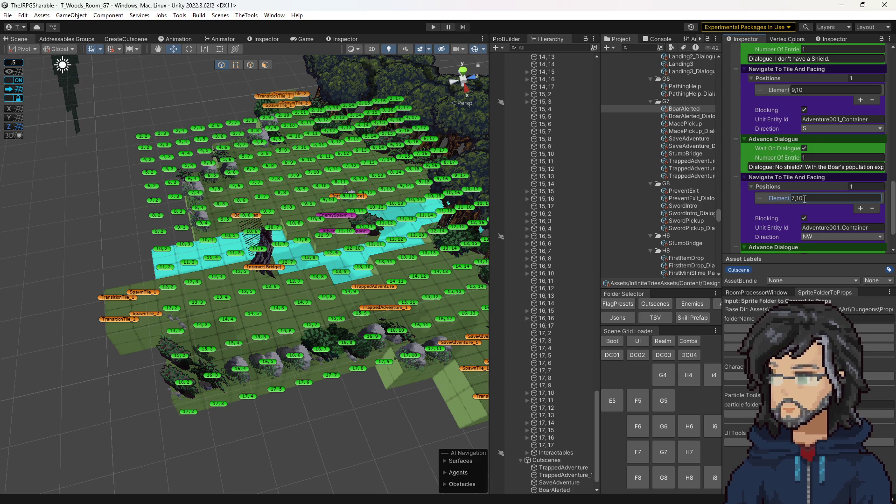
# Set the second step's facing to E and correct its tile to 6,10.
pyautogui.click(826, 236)
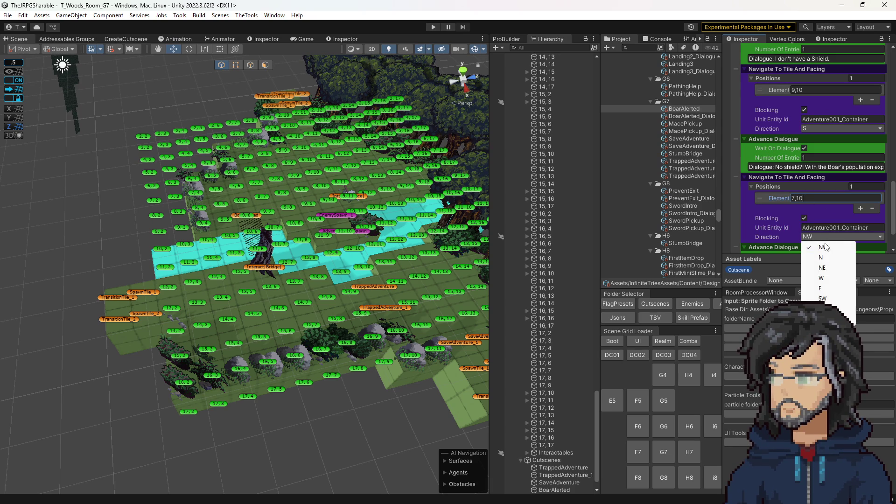
pyautogui.click(822, 308)
pyautogui.scroll(-3, 777, 231)
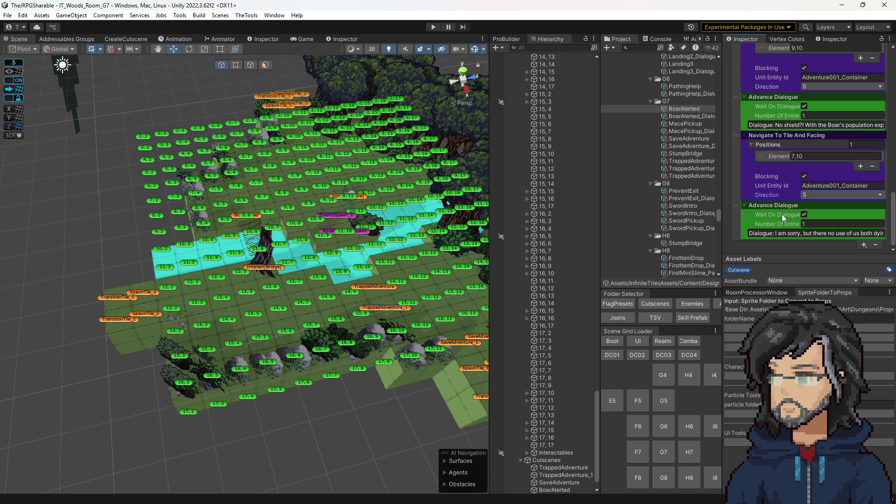
pyautogui.click(813, 194)
pyautogui.click(821, 246)
pyautogui.doubleClick(793, 156)
pyautogui.write('6')
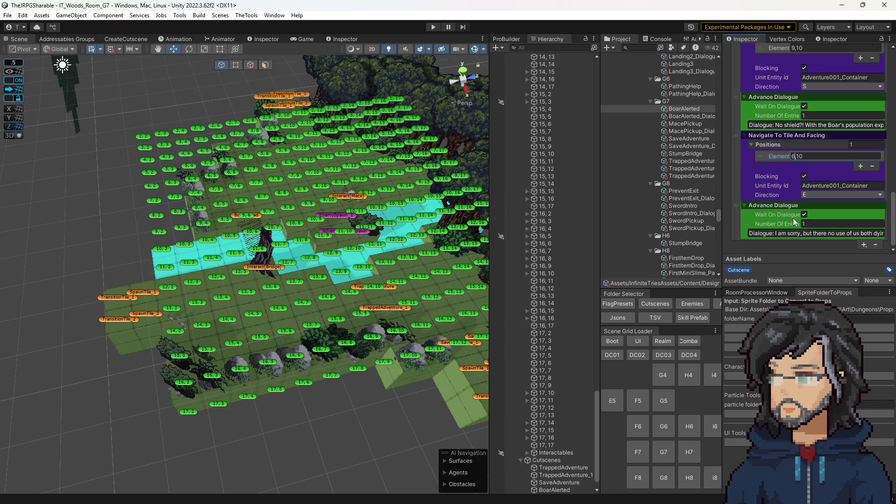
pyautogui.click(864, 244)
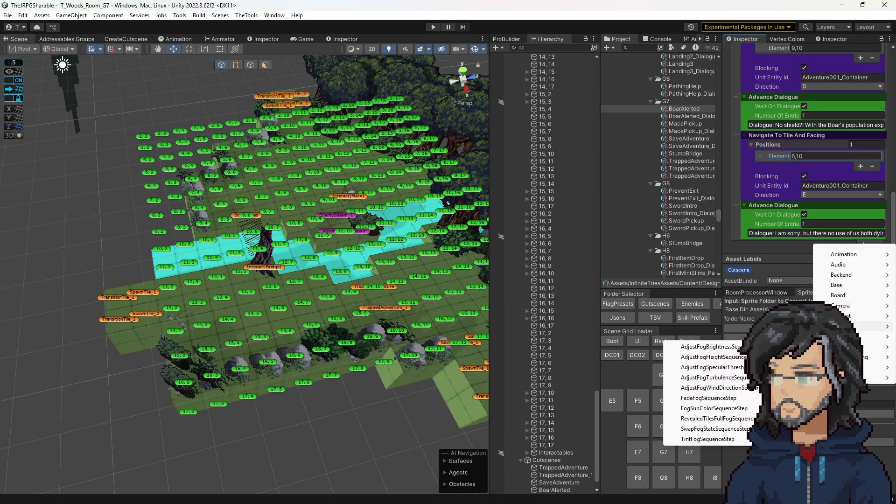
# Add a Navigate To Tile step with a single tile position entry.
pyautogui.moveTo(869, 326)
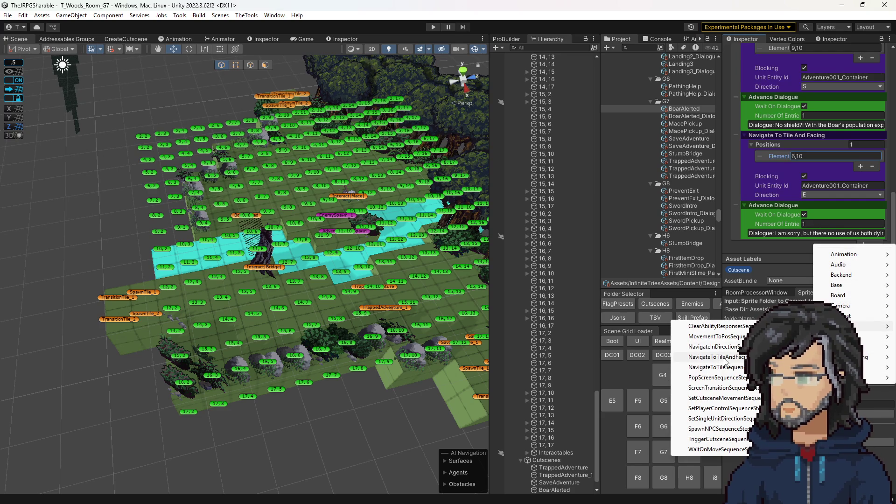
pyautogui.click(726, 368)
pyautogui.scroll(-1, 786, 186)
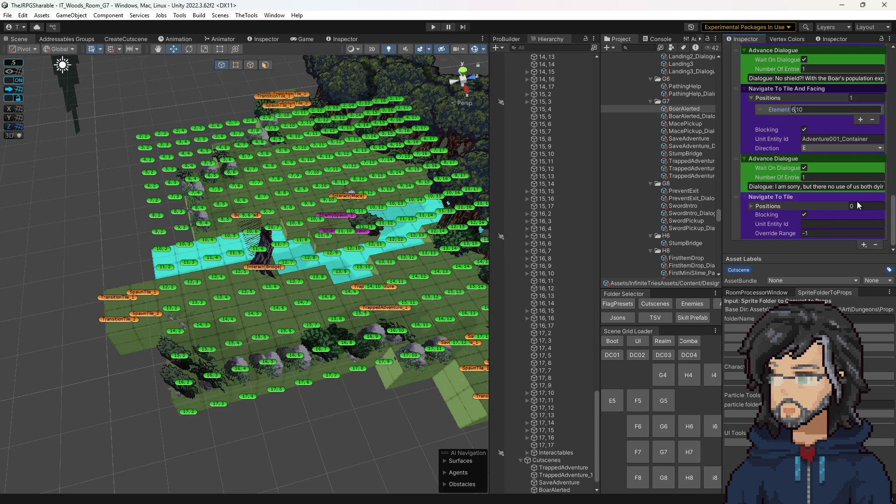
pyautogui.click(857, 205)
pyautogui.write('1')
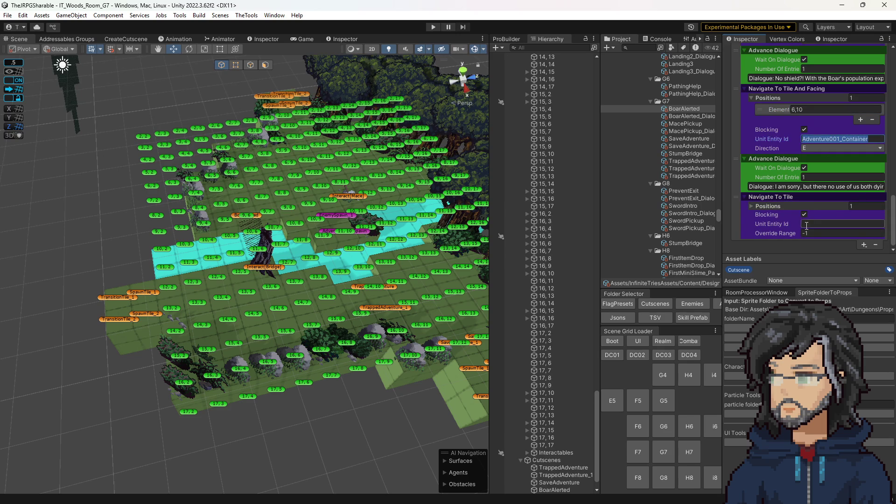
pyautogui.press('Return')
pyautogui.click(825, 217)
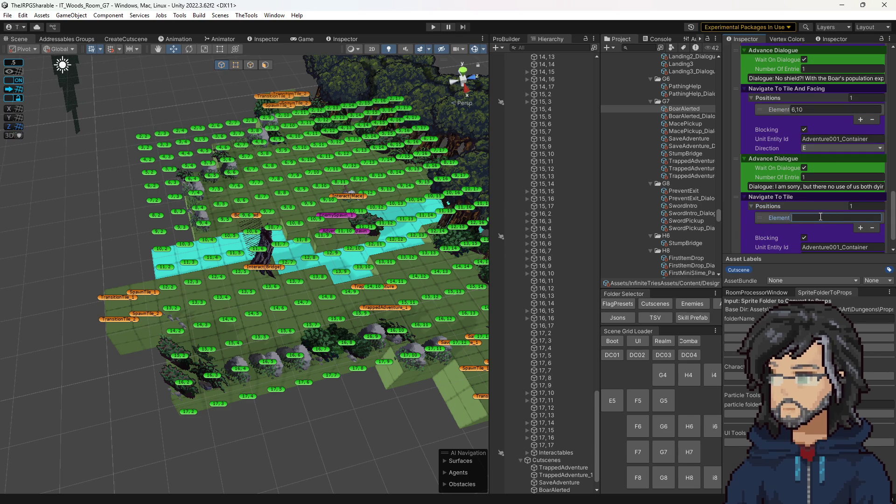
# Set the step's tile position to 0,10 and enter Play mode to test.
pyautogui.moveTo(289, 196)
pyautogui.mouseDown()
pyautogui.moveTo(317, 93)
pyautogui.moveTo(310, 116)
pyautogui.moveTo(324, 180)
pyautogui.moveTo(315, 194)
pyautogui.mouseUp()
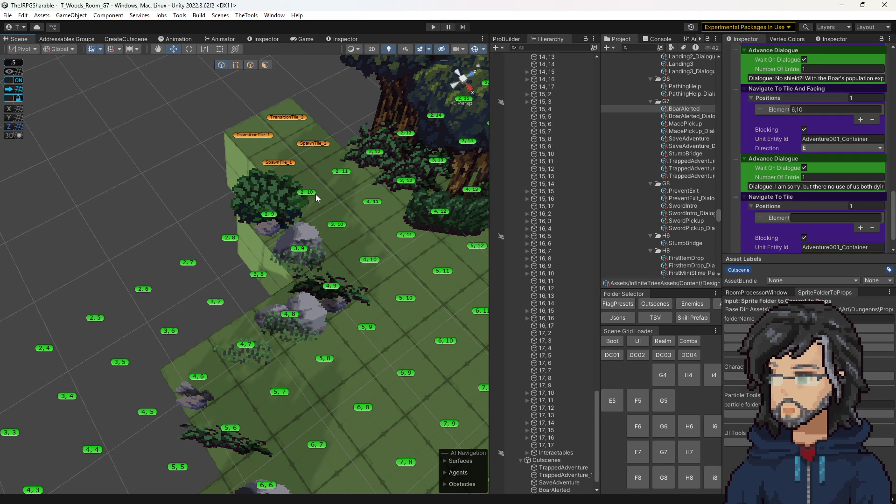
pyautogui.click(798, 218)
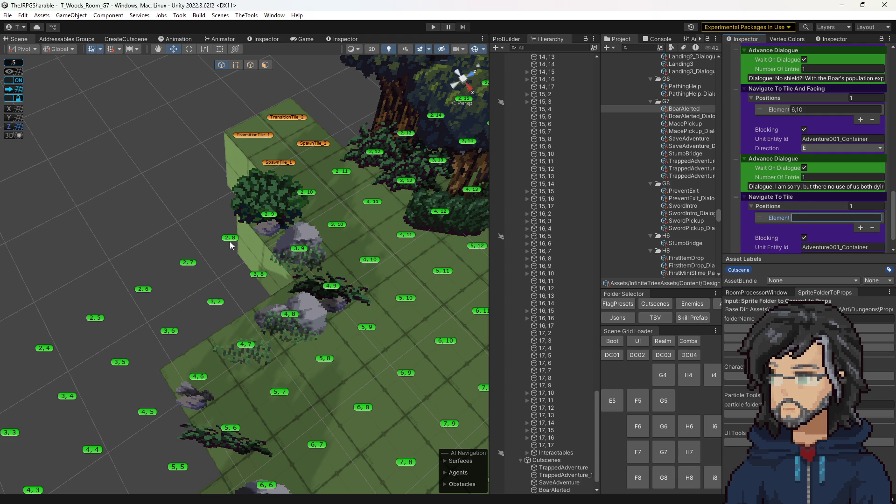
pyautogui.moveTo(330, 239)
pyautogui.mouseDown()
pyautogui.moveTo(181, 241)
pyautogui.moveTo(278, 219)
pyautogui.moveTo(257, 234)
pyautogui.moveTo(327, 232)
pyautogui.mouseUp()
pyautogui.click(819, 217)
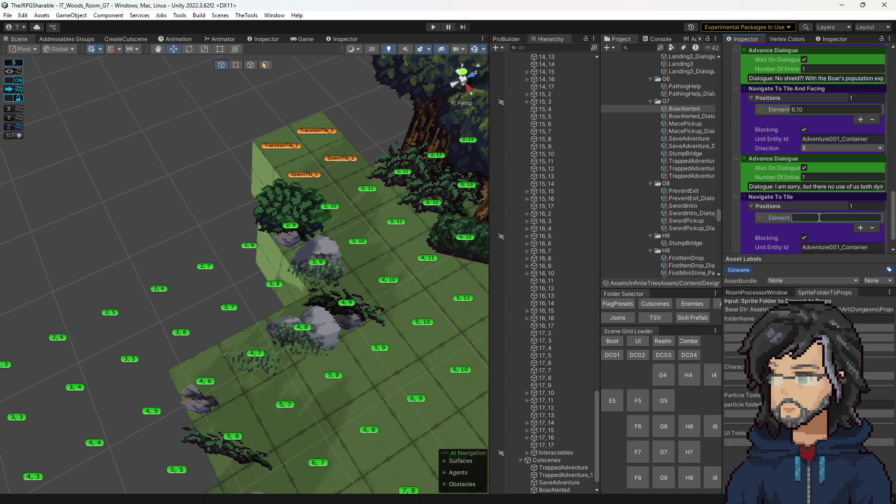
pyautogui.write('0,10')
pyautogui.press('Return')
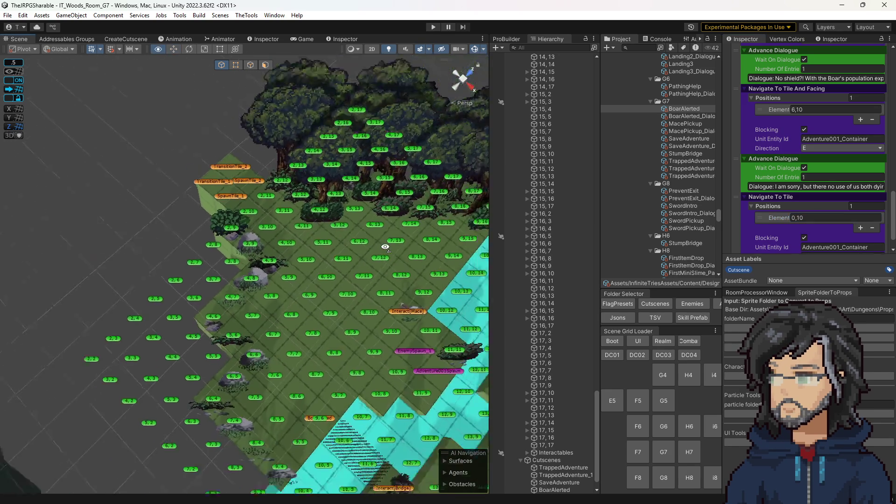
pyautogui.scroll(-2, 847, 226)
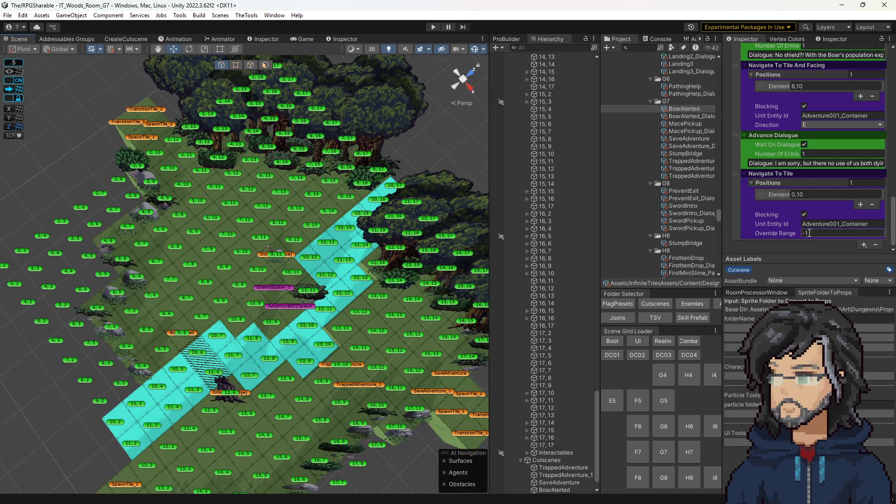
pyautogui.click(434, 28)
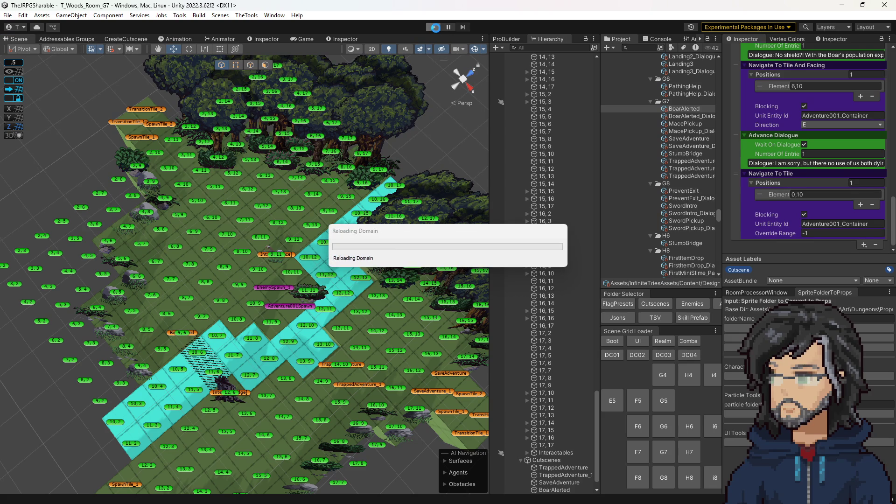
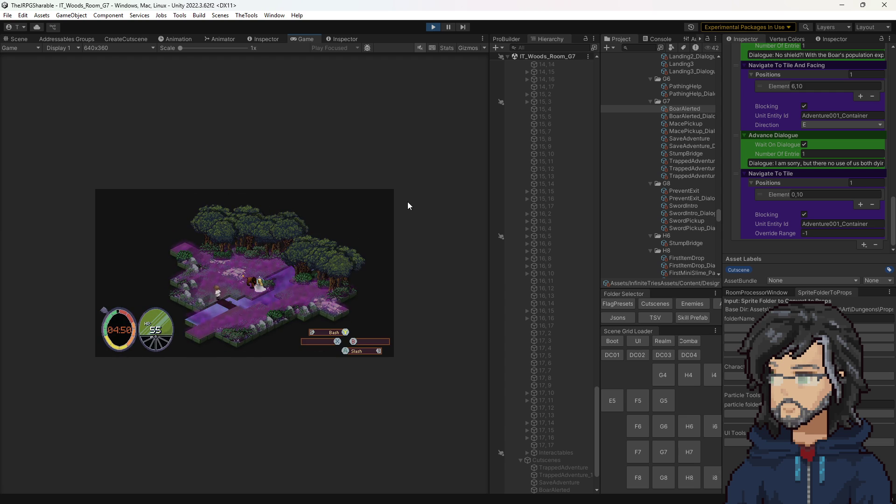
# Watch the boar playtest in a larger Game view, exit Play mode, and widen the Project panel.
pyautogui.moveTo(491, 178); pyautogui.dragTo(629, 178)
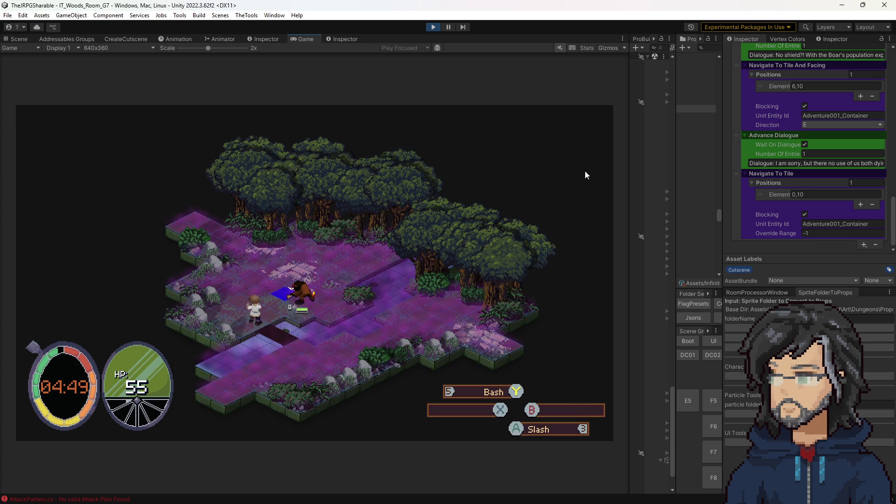
pyautogui.click(438, 27)
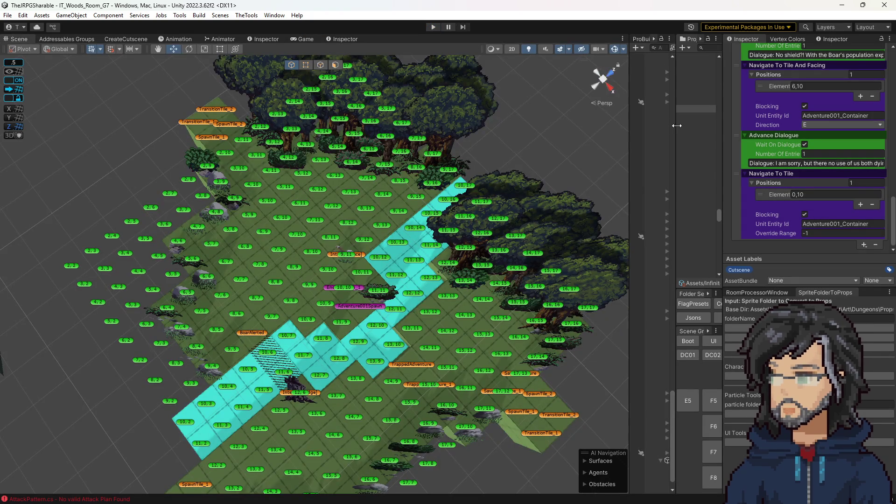
pyautogui.moveTo(676, 125); pyautogui.dragTo(612, 141)
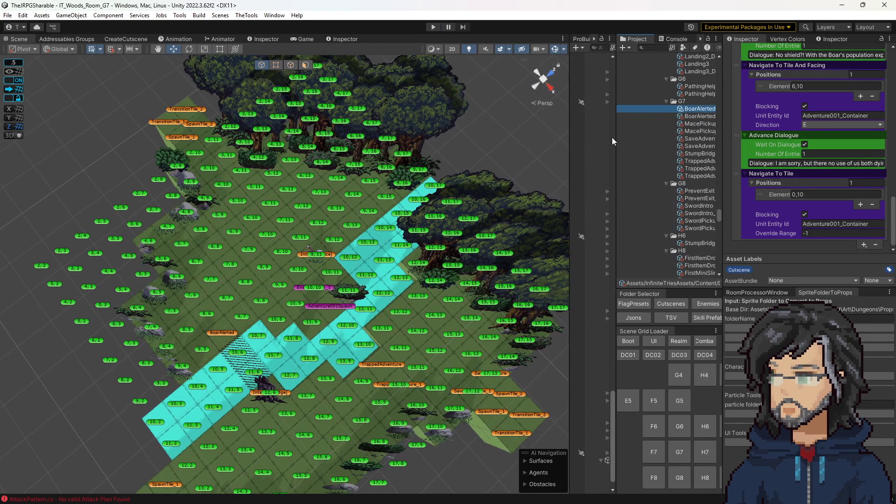
# Change the boar's Navigate To Tile destination from 9,9 to 9,8 and open the add-step menu.
pyautogui.scroll(5, 836, 183)
pyautogui.scroll(5, 825, 183)
pyautogui.click(803, 145)
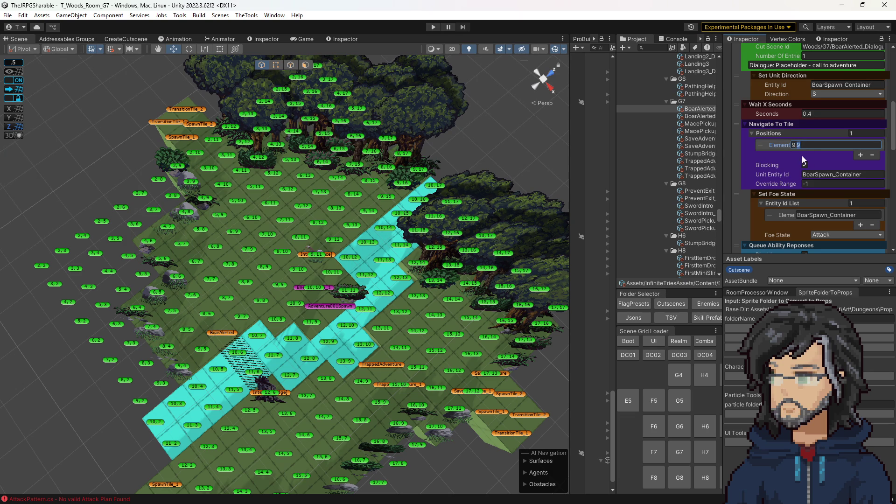
pyautogui.scroll(-10, 800, 184)
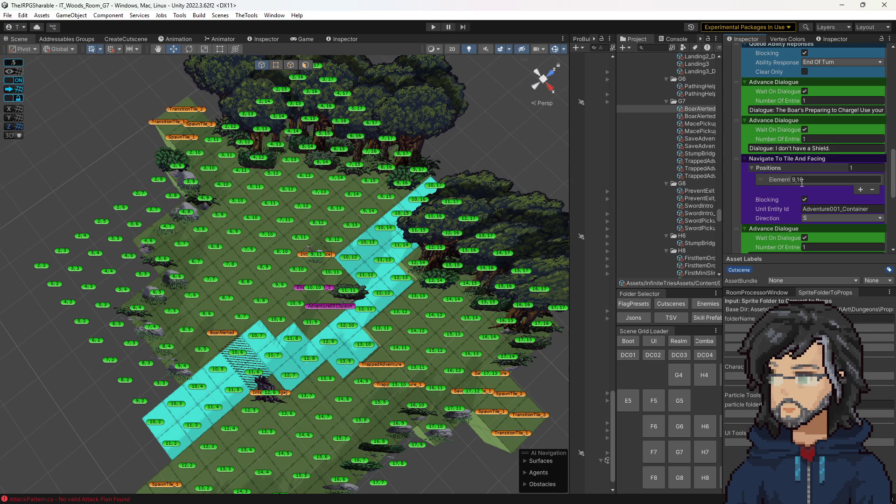
pyautogui.scroll(-2, 760, 182)
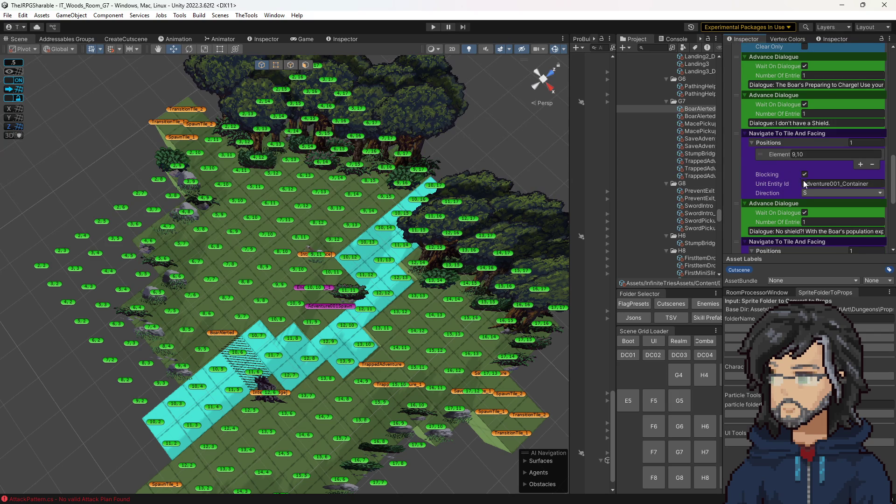
pyautogui.scroll(10, 799, 178)
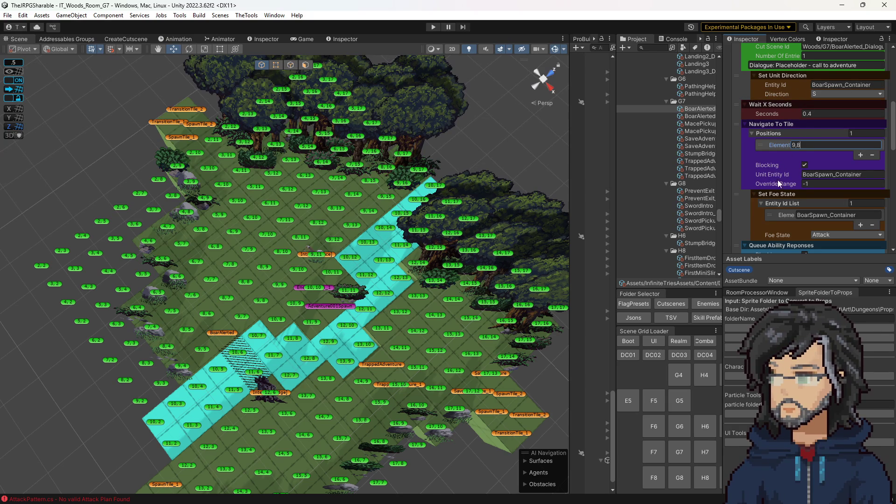
pyautogui.scroll(-8, 836, 190)
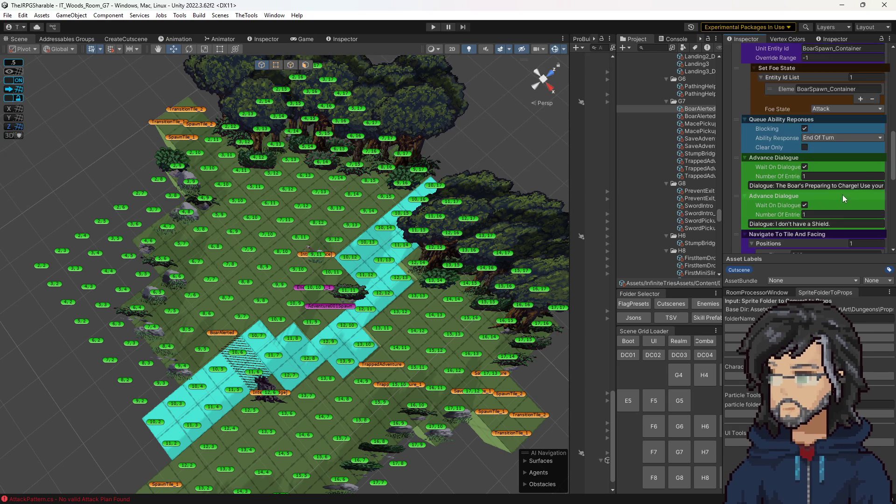
pyautogui.scroll(-6, 862, 239)
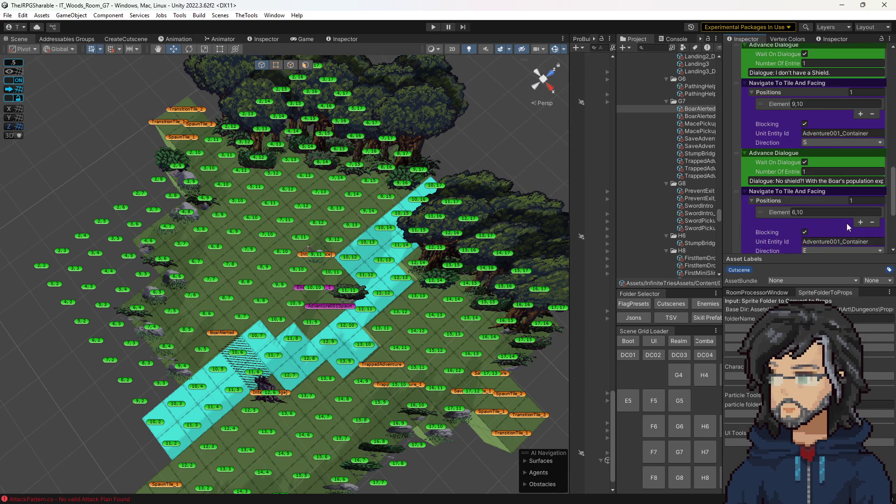
pyautogui.click(864, 243)
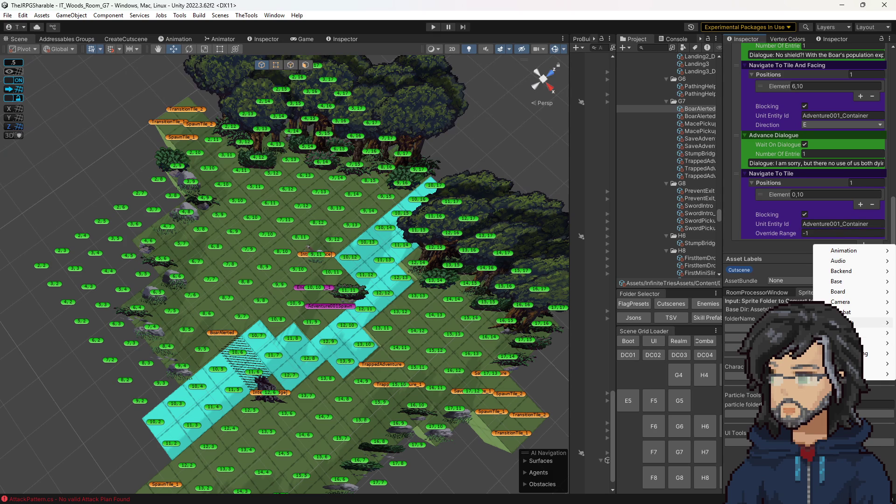
# Add a Navigate To Tile And Facing step under the boar's move with unit BoarSpawn_Container.
pyautogui.moveTo(841, 322)
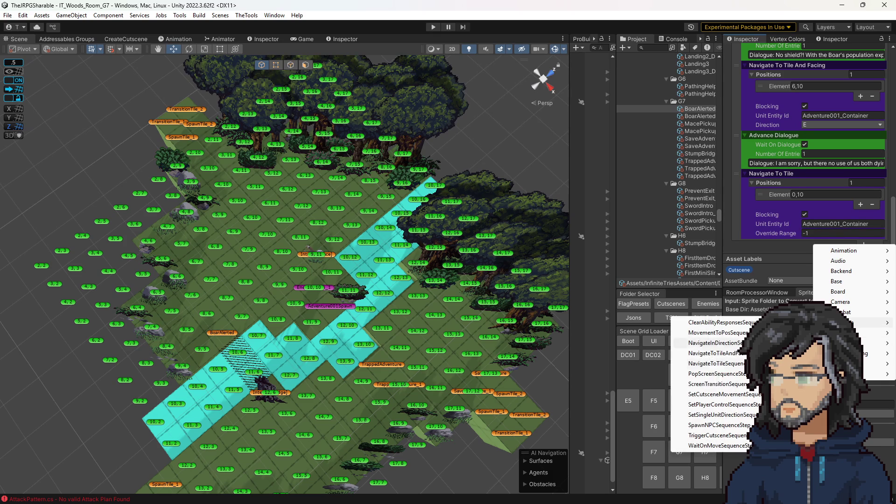
pyautogui.click(725, 353)
pyautogui.scroll(5, 737, 140)
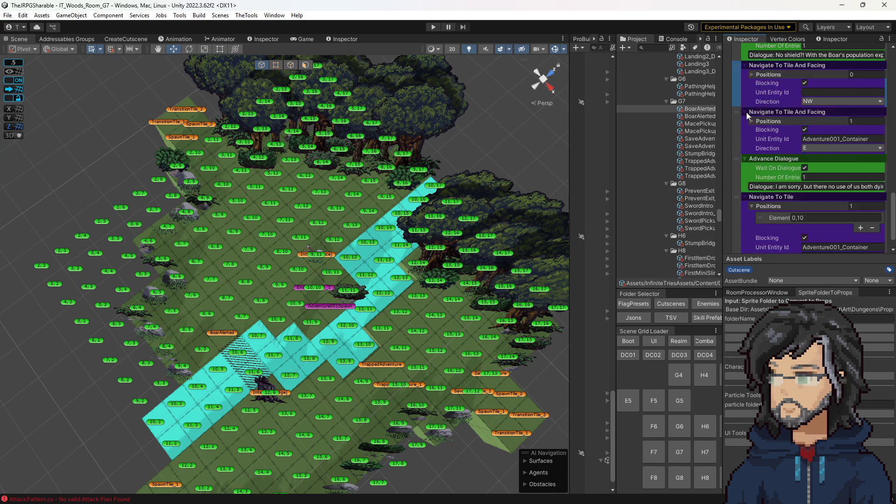
pyautogui.moveTo(735, 218)
pyautogui.mouseDown()
pyautogui.moveTo(738, 124)
pyautogui.moveTo(726, 60)
pyautogui.moveTo(739, 148)
pyautogui.moveTo(731, 58)
pyautogui.moveTo(756, 147)
pyautogui.moveTo(785, 140)
pyautogui.mouseUp()
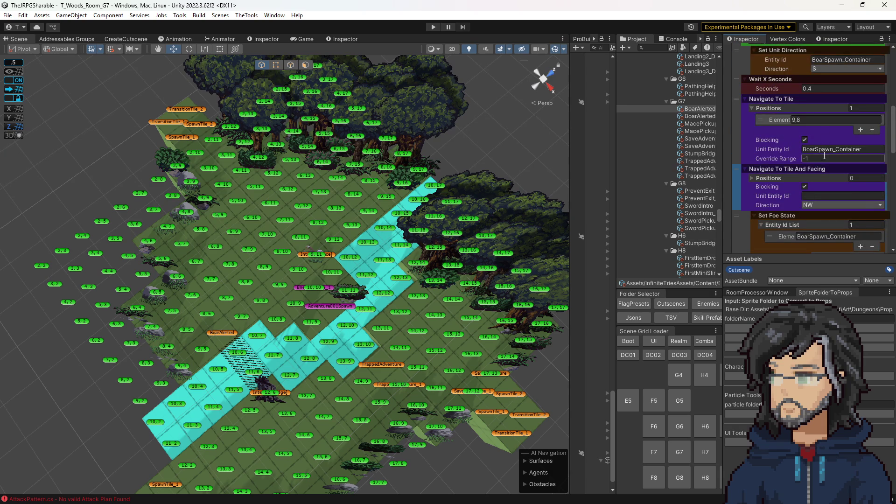
pyautogui.click(842, 196)
pyautogui.write('BoarSpawn_Container')
pyautogui.click(857, 179)
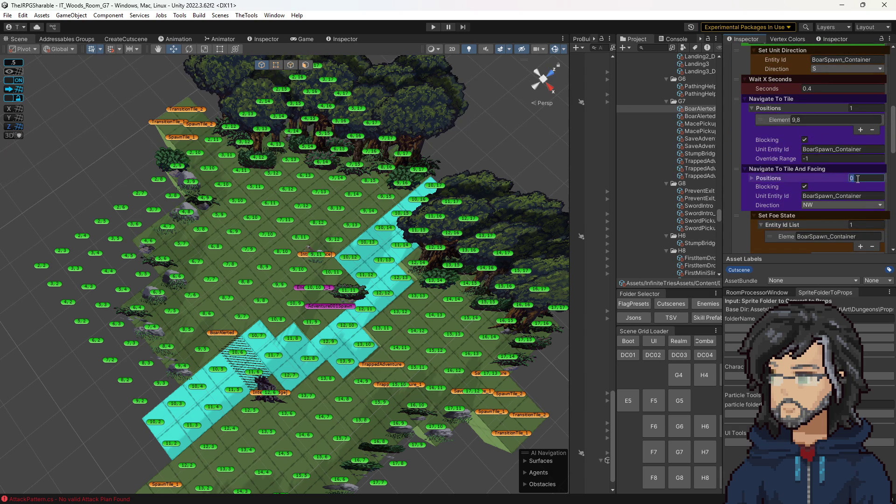
# Give the new step one position entry of 9,8 and facing direction E.
pyautogui.click(748, 179)
pyautogui.click(823, 189)
pyautogui.write('BoarSpawn_Container')
pyautogui.click(823, 120)
pyautogui.hotkey('ctrl', 'c')
pyautogui.click(823, 190)
pyautogui.hotkey('ctrl', 'v')
pyautogui.click(829, 228)
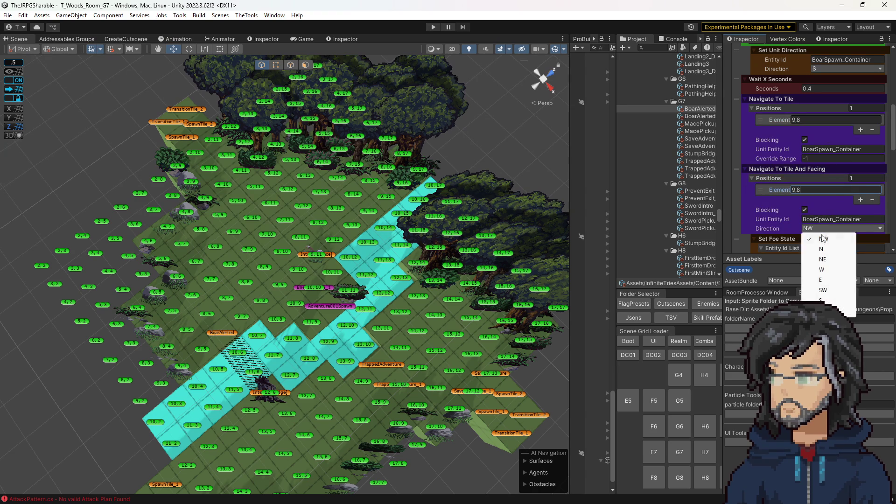
pyautogui.click(821, 280)
# Delete the old Navigate To Tile step and open the BoarAlerted_Dialogue asset.
pyautogui.click(736, 116)
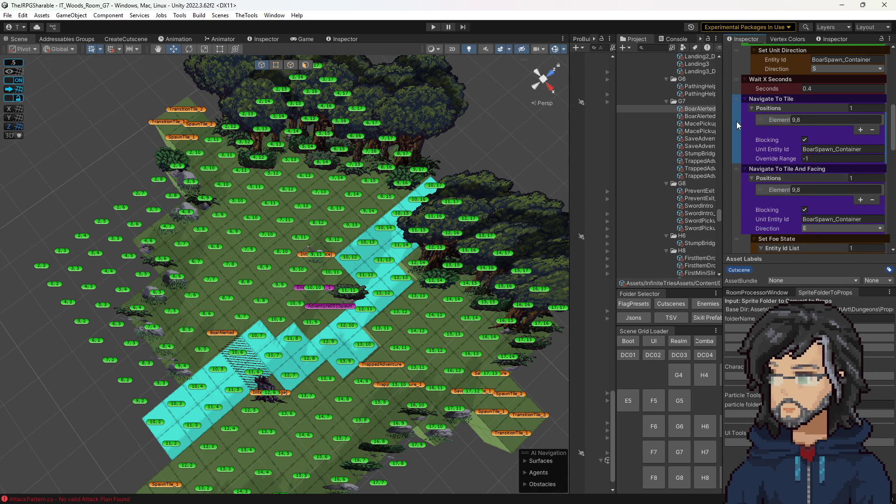
pyautogui.press('Delete')
pyautogui.scroll(-1, 800, 168)
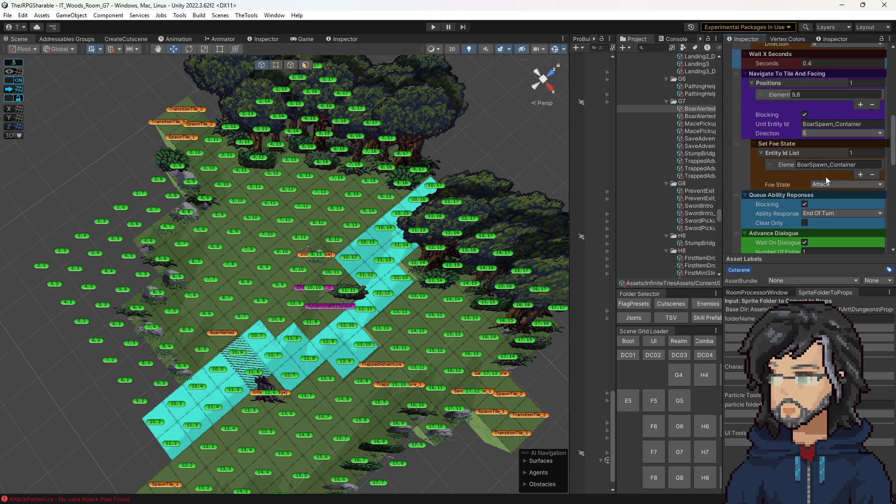
pyautogui.scroll(-1, 810, 201)
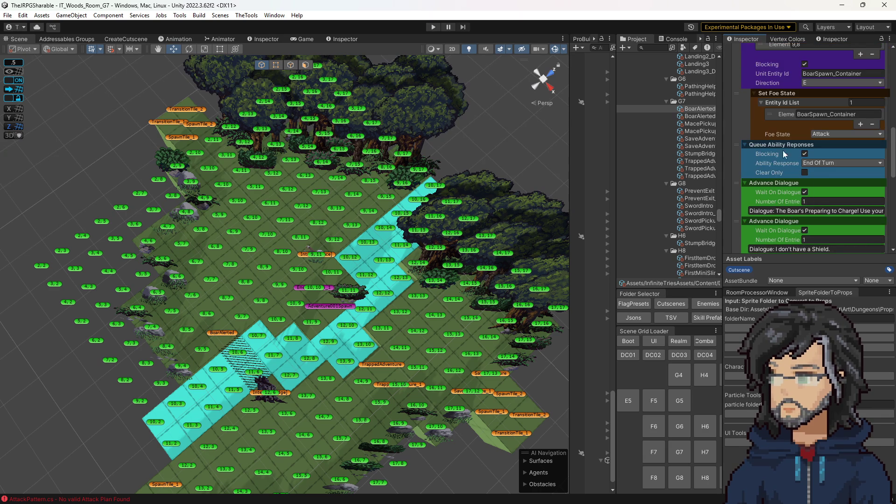
pyautogui.scroll(-1, 798, 179)
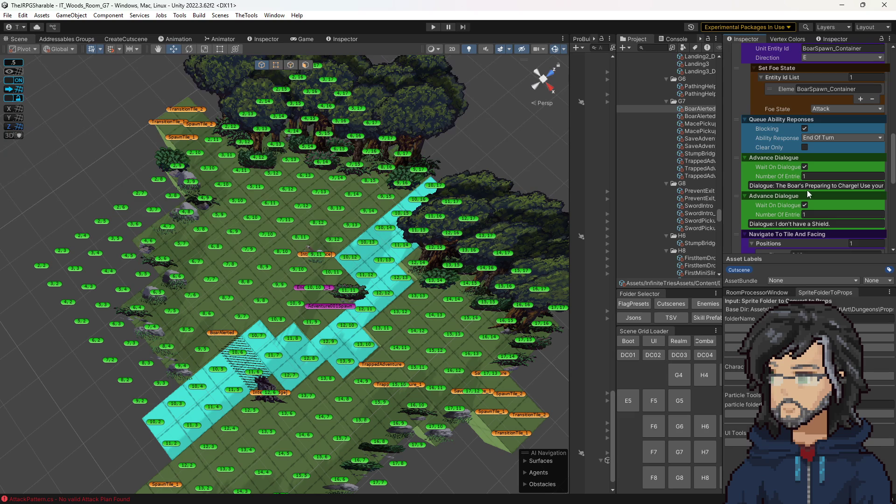
pyautogui.scroll(-1, 843, 187)
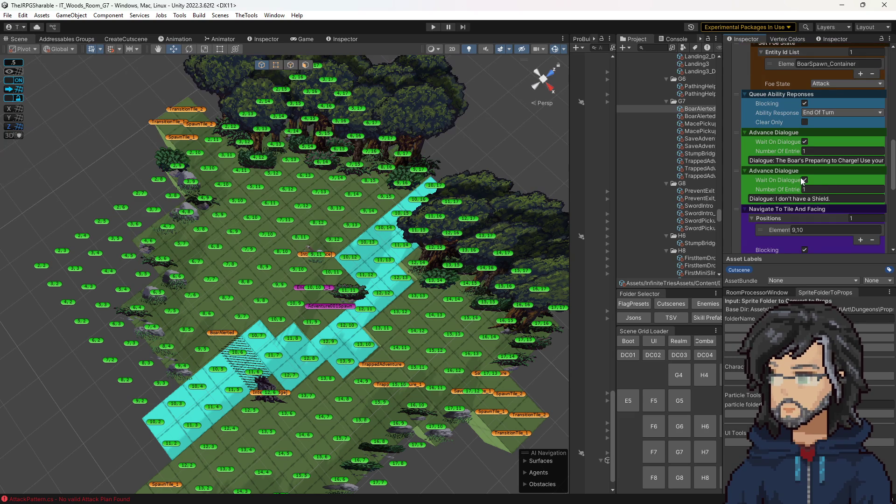
pyautogui.scroll(-2, 782, 204)
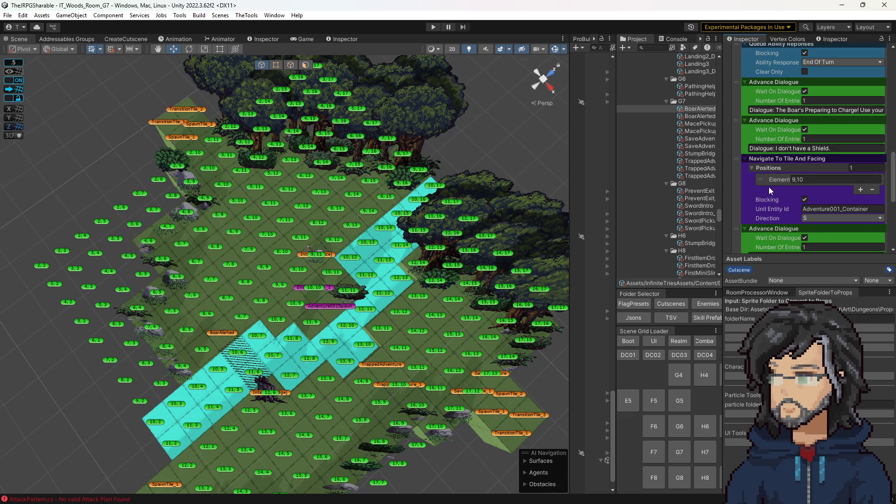
pyautogui.scroll(-1, 772, 192)
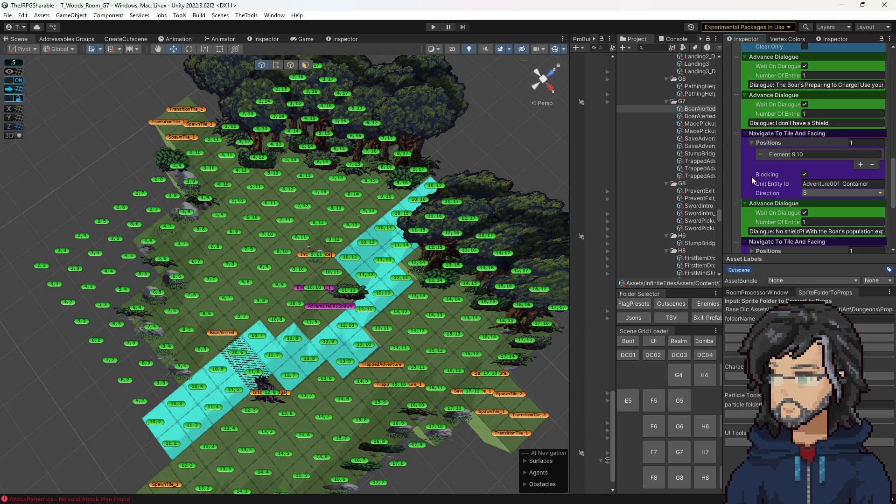
pyautogui.click(304, 40)
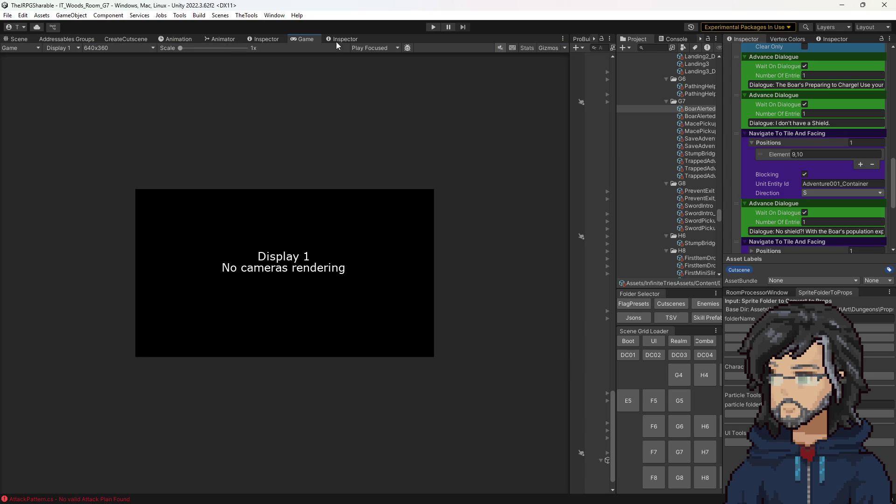
pyautogui.click(698, 116)
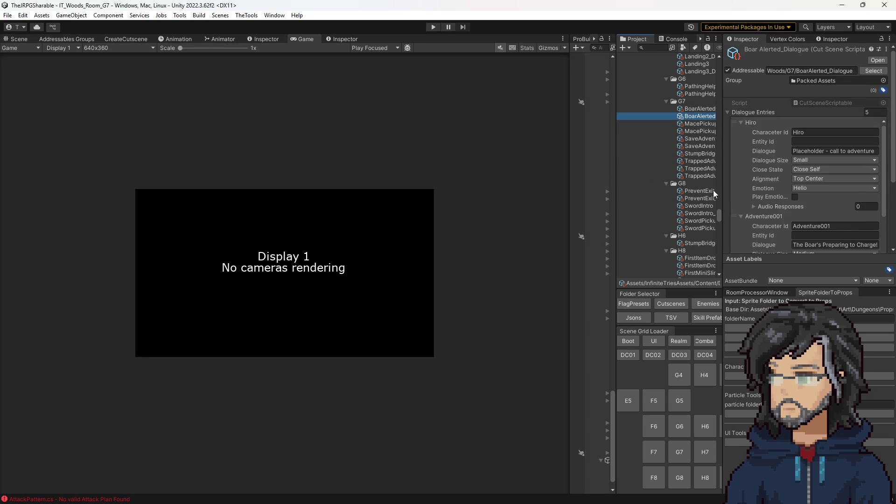
# Adjust the Close State options of the Shield and No shield dialogue lines.
pyautogui.scroll(2, 794, 190)
pyautogui.scroll(-2, 817, 196)
pyautogui.click(814, 157)
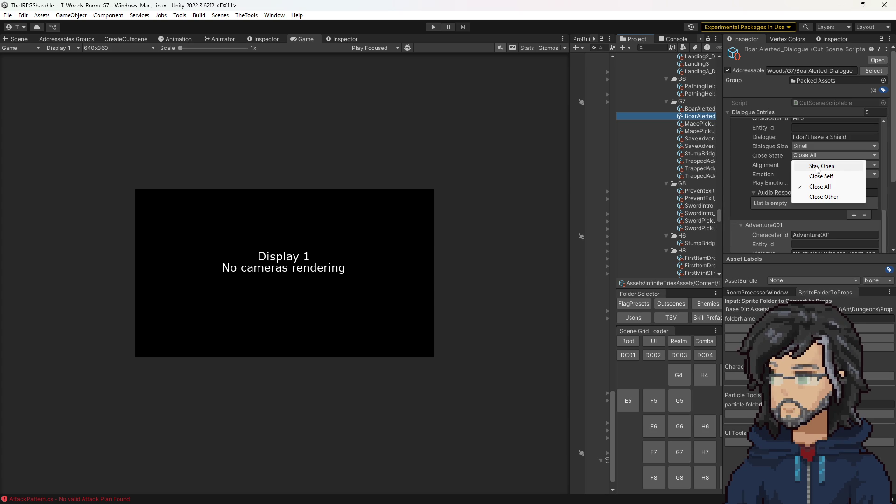
pyautogui.click(817, 167)
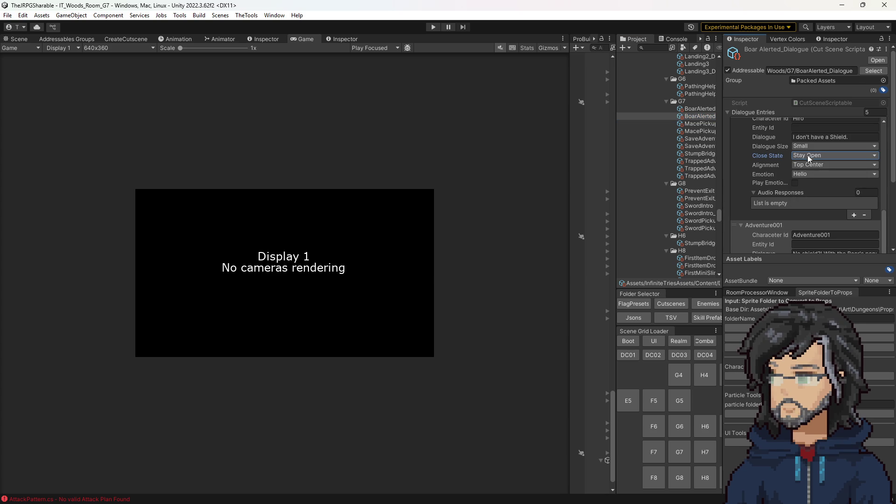
pyautogui.click(808, 155)
pyautogui.click(824, 197)
pyautogui.scroll(-2, 801, 186)
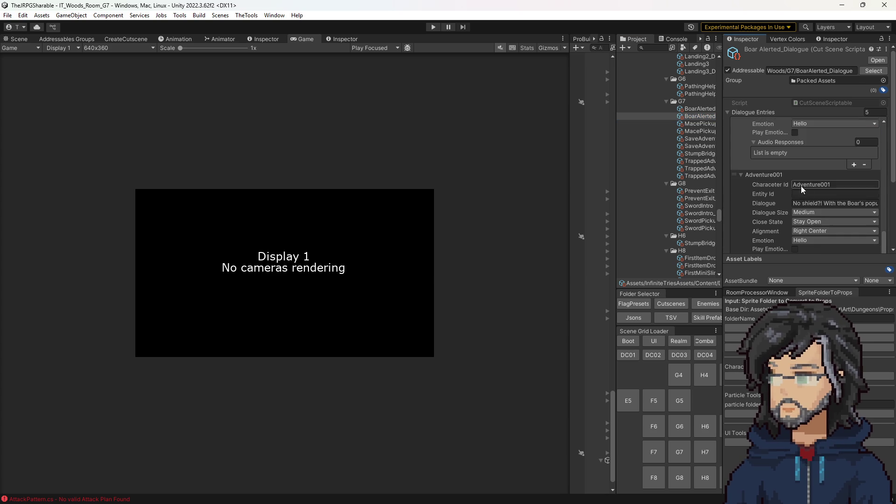
pyautogui.scroll(-1, 818, 221)
pyautogui.click(814, 204)
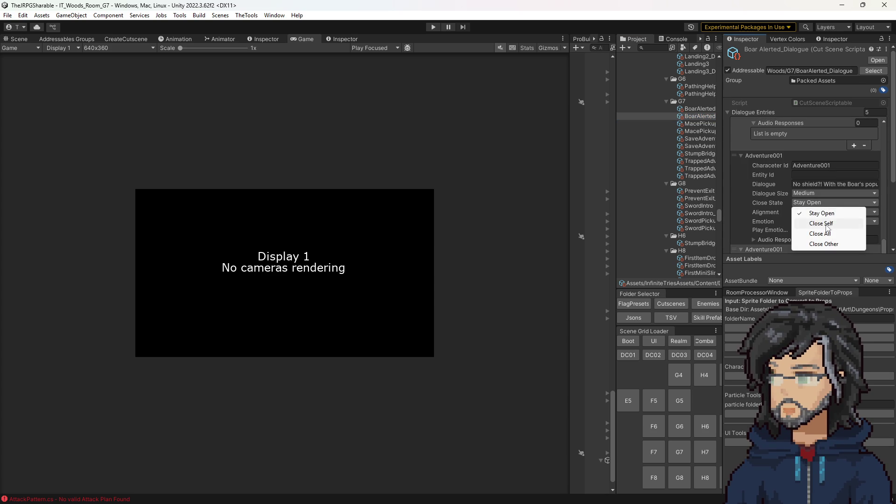
pyautogui.click(822, 224)
pyautogui.scroll(-1, 827, 201)
pyautogui.scroll(-3, 827, 200)
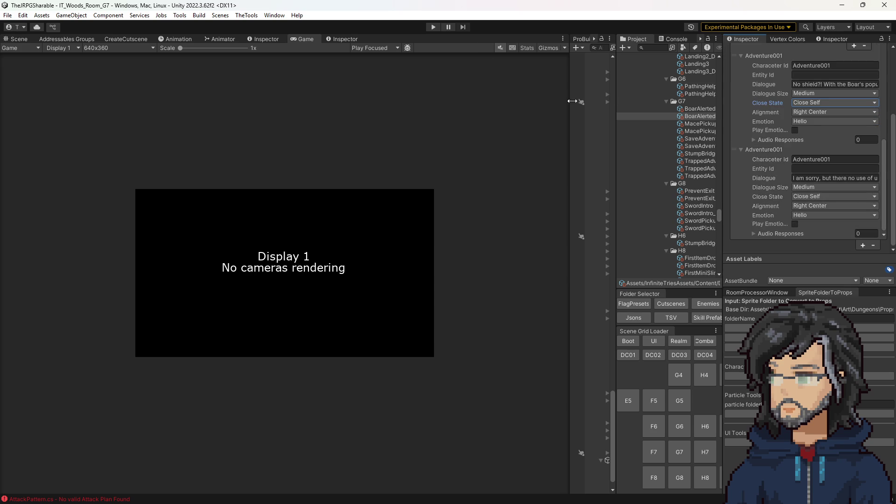
# Set Adventure001's apology line Close State to Close All.
pyautogui.click(814, 197)
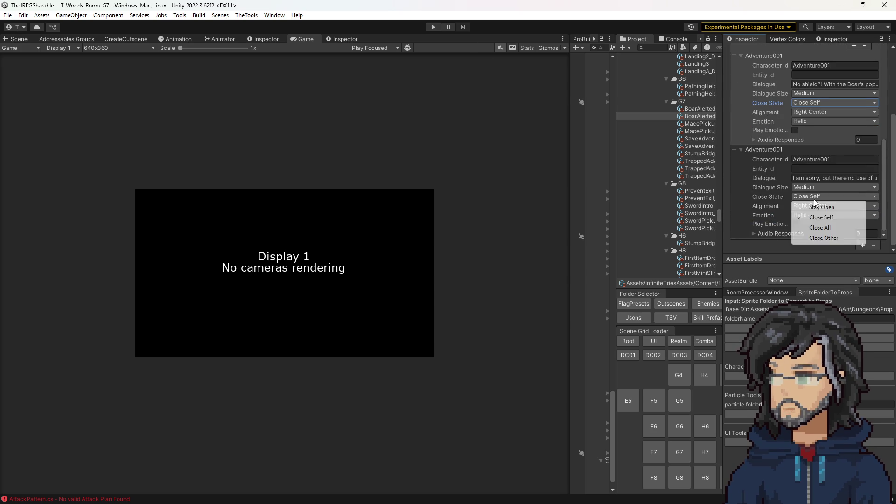
pyautogui.click(814, 228)
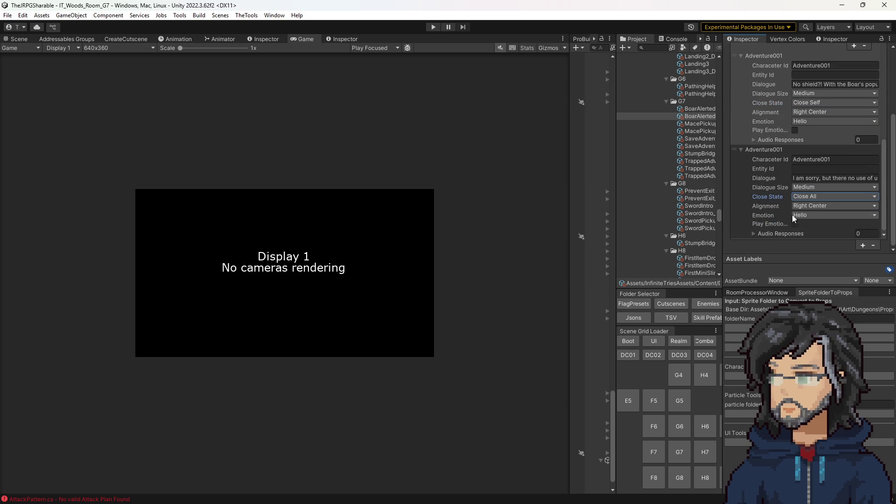
pyautogui.click(812, 196)
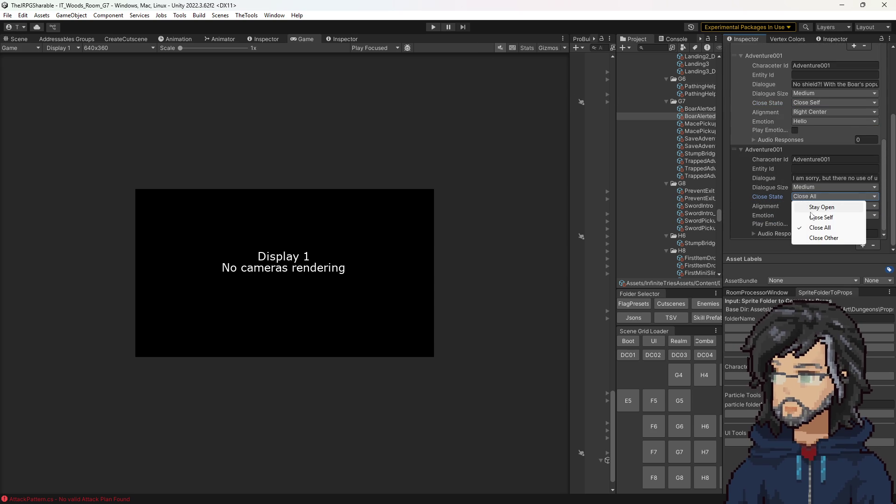
pyautogui.click(812, 217)
pyautogui.scroll(3, 803, 195)
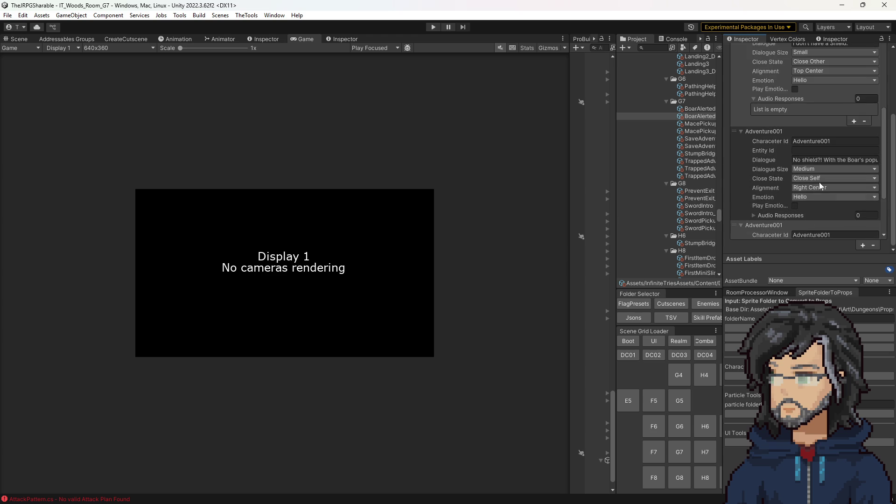
pyautogui.scroll(3, 815, 184)
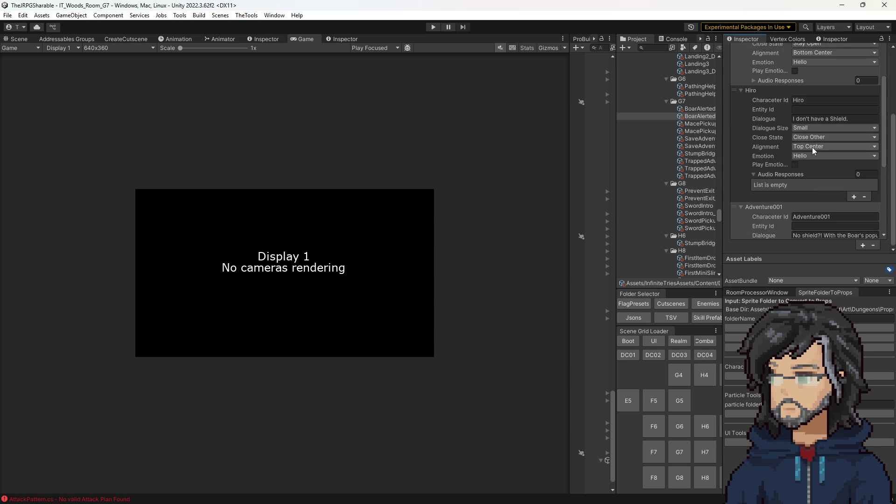
# Set Hiro's 'I don't have a Shield.' line Close State to Close All.
pyautogui.click(806, 134)
pyautogui.click(817, 171)
pyautogui.scroll(2, 787, 177)
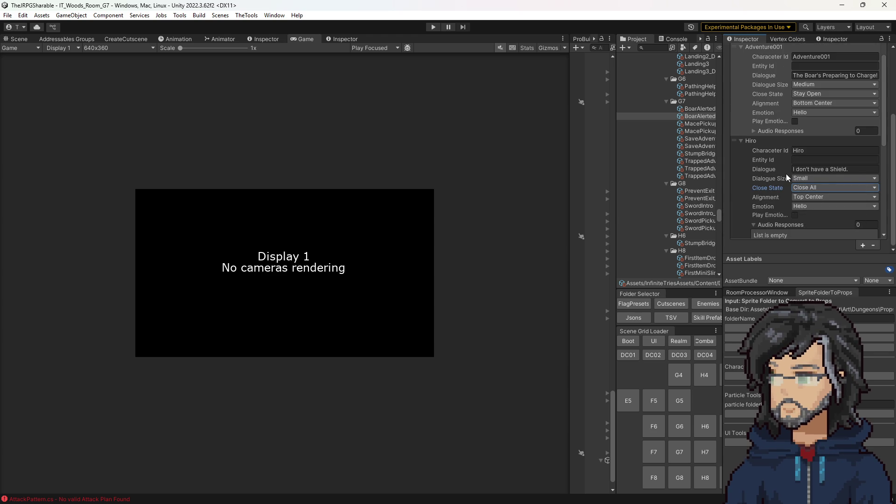
pyautogui.scroll(7, 803, 163)
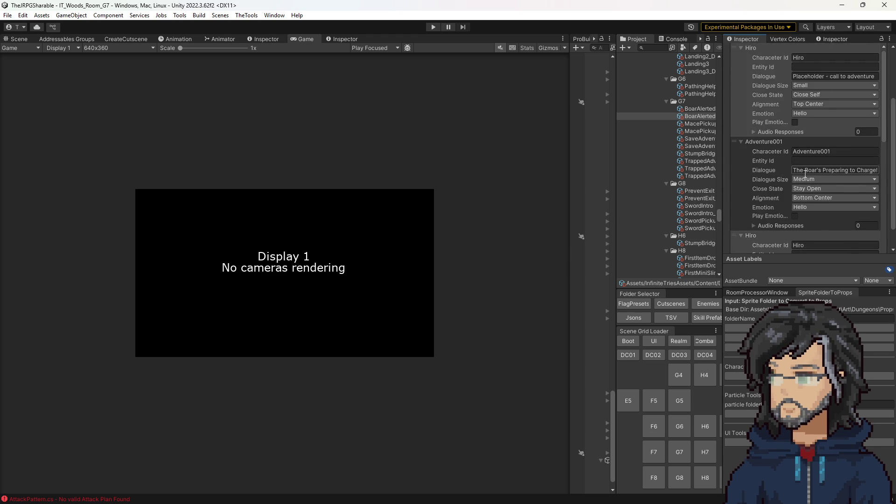
pyautogui.scroll(-6, 807, 168)
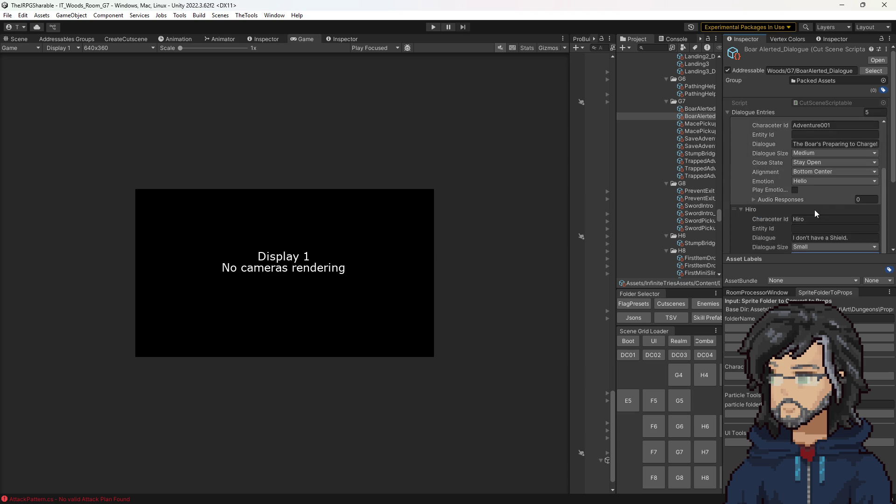
pyautogui.scroll(6, 812, 208)
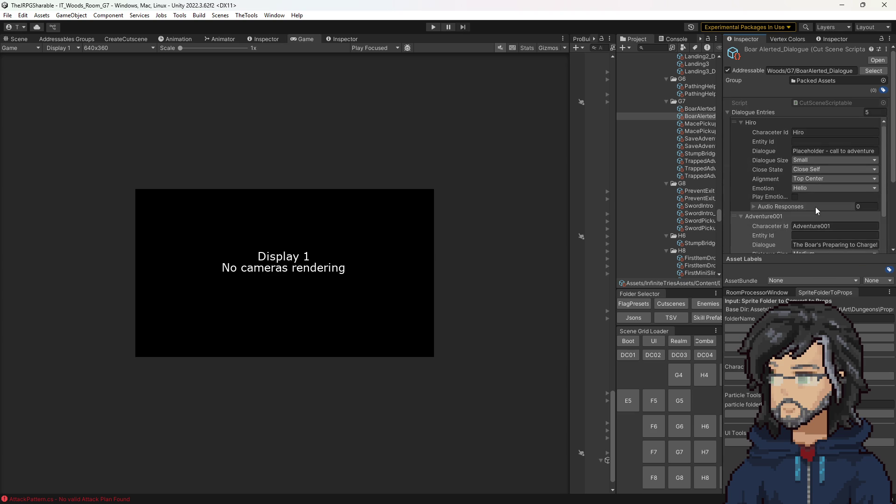
pyautogui.scroll(-6, 807, 165)
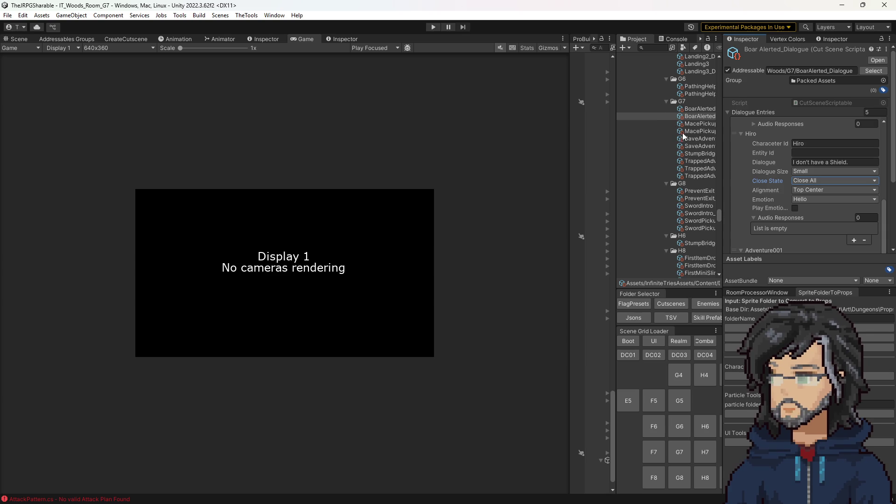
pyautogui.click(699, 108)
# Scroll through the BoarAlerted Sequence Steps in the Inspector, then start a playtest.
pyautogui.scroll(-5, 789, 179)
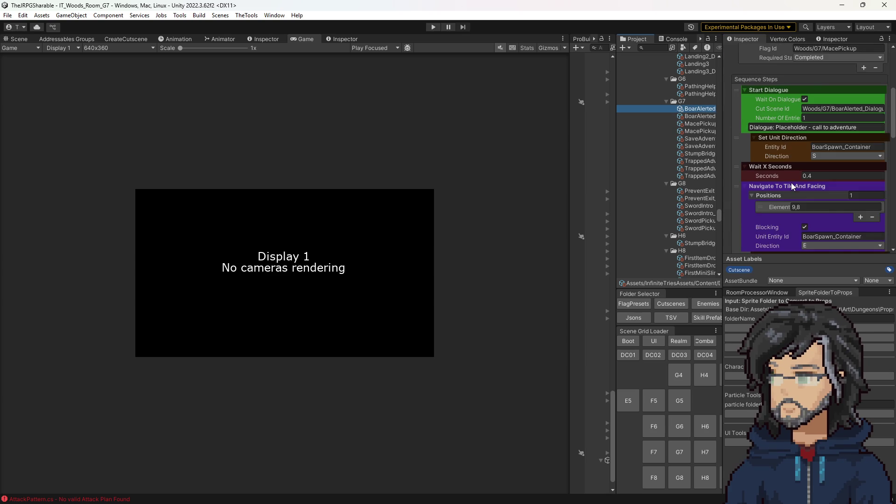
pyautogui.scroll(-5, 789, 180)
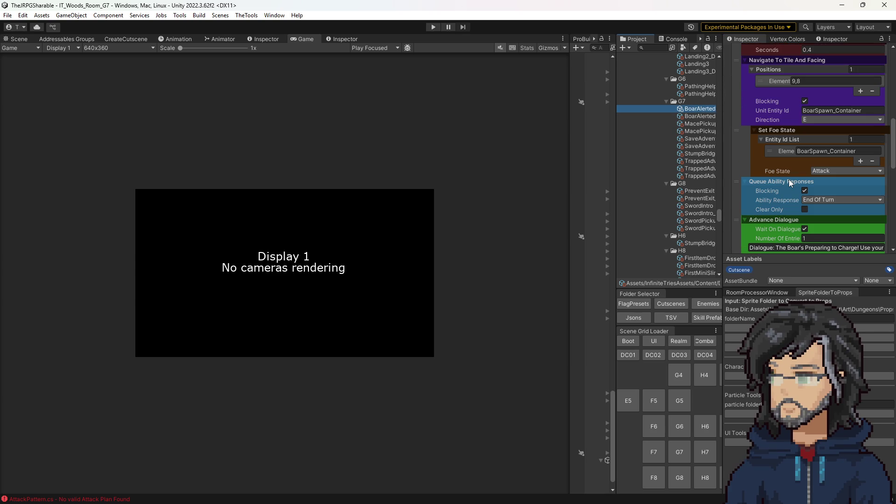
pyautogui.scroll(-6, 788, 176)
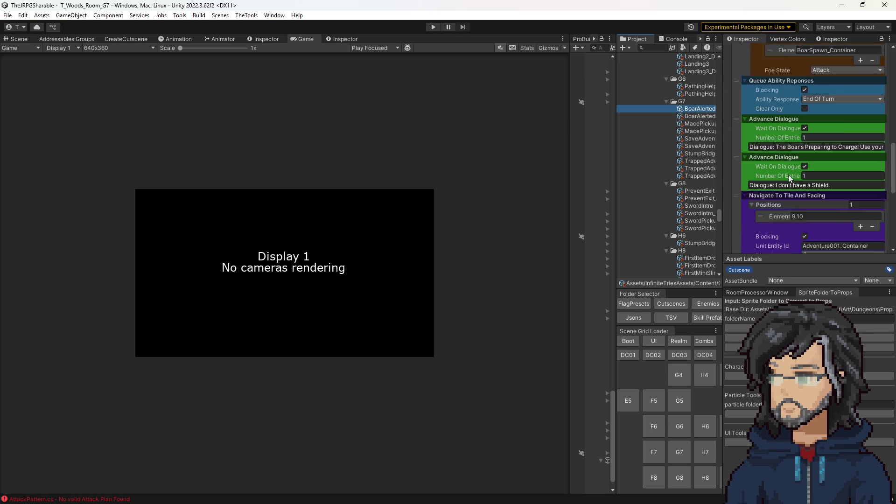
pyautogui.scroll(-1, 786, 170)
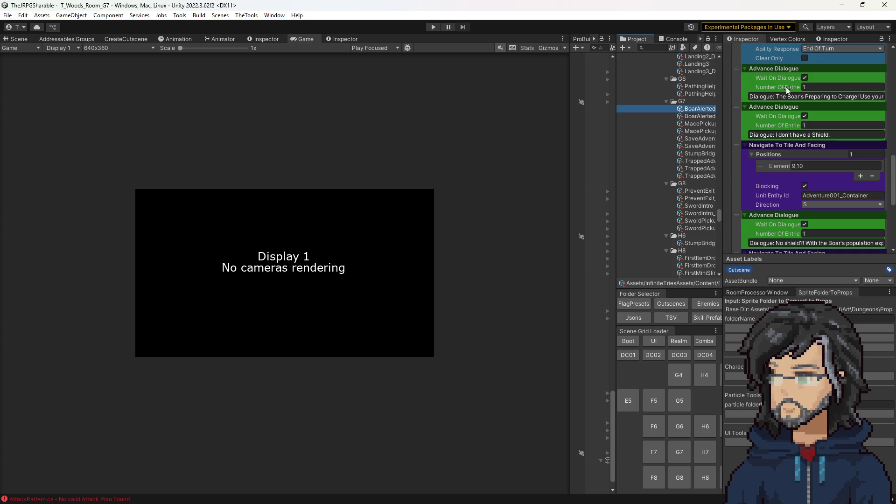
pyautogui.scroll(-3, 794, 93)
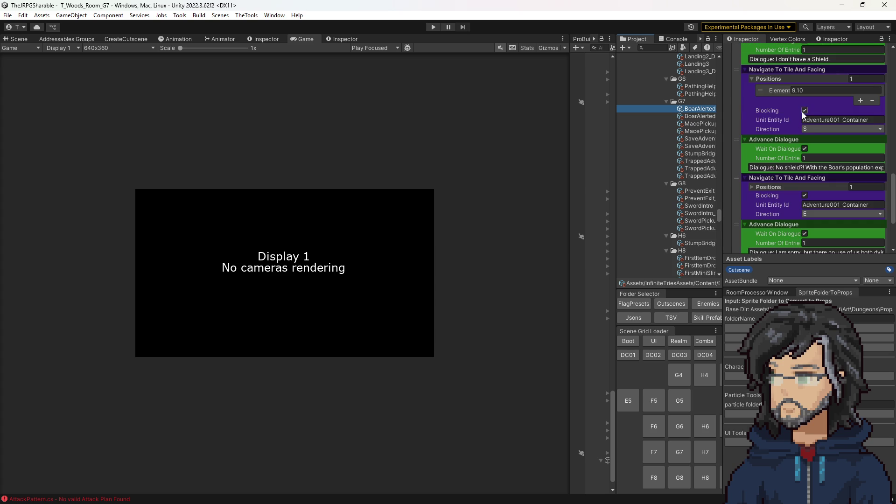
pyautogui.scroll(-2, 782, 141)
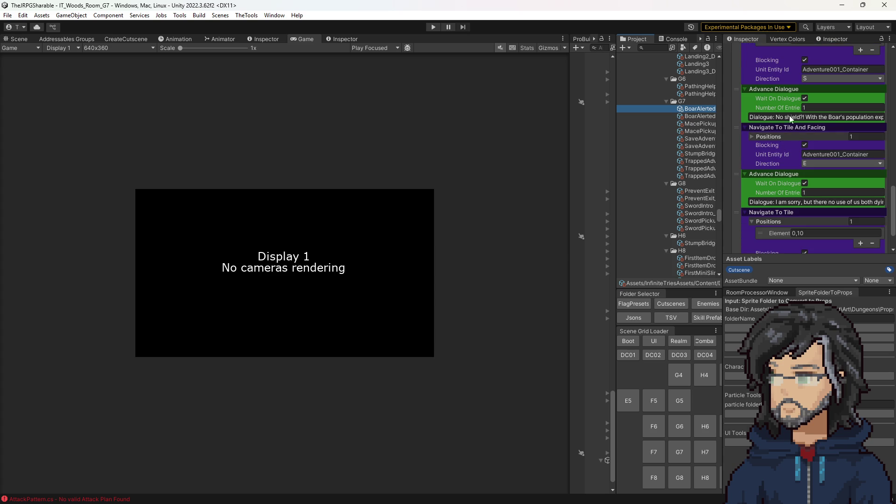
pyautogui.scroll(3, 814, 125)
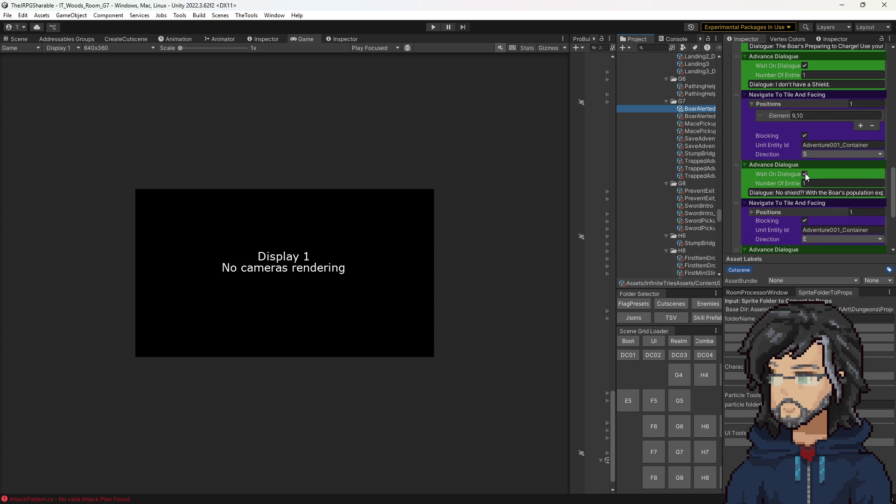
pyautogui.scroll(-5, 804, 175)
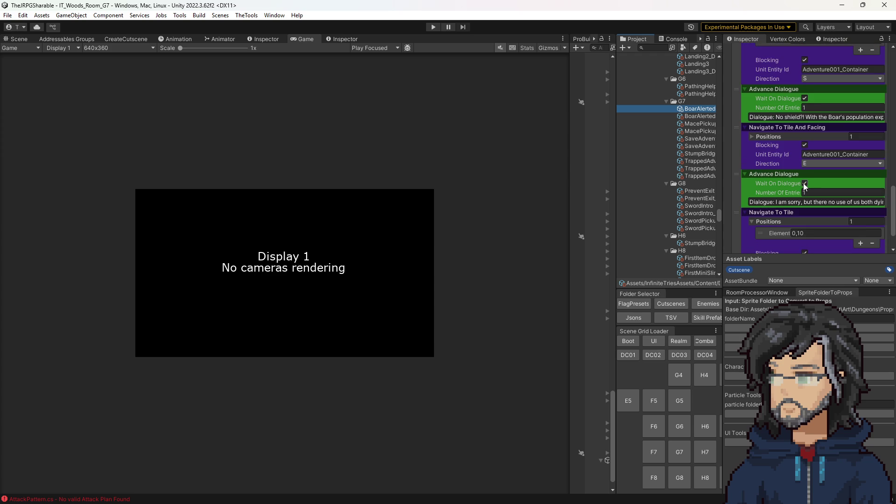
pyautogui.click(432, 27)
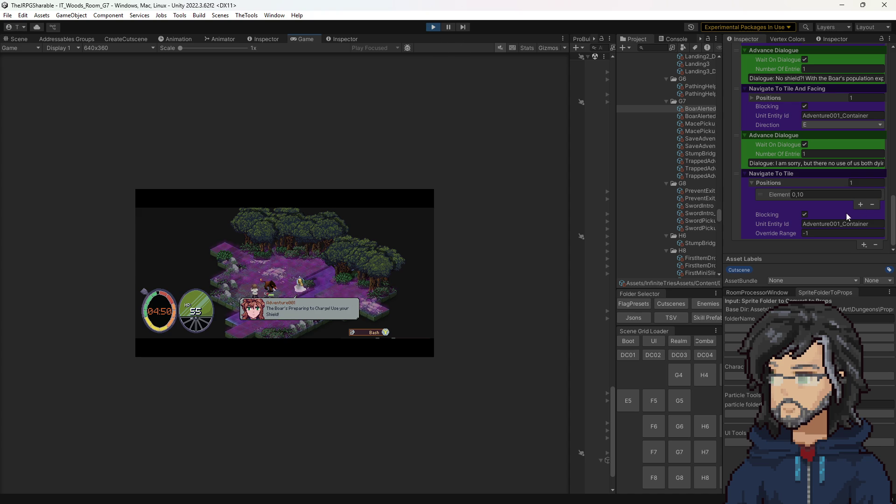
# Stop the playtest once the boar's charge warning dialogue appears.
pyautogui.scroll(10, 840, 205)
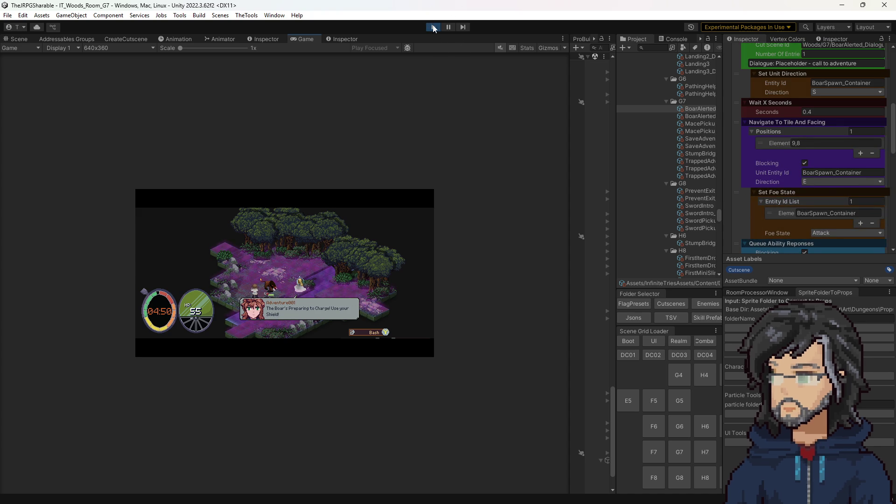
pyautogui.click(434, 27)
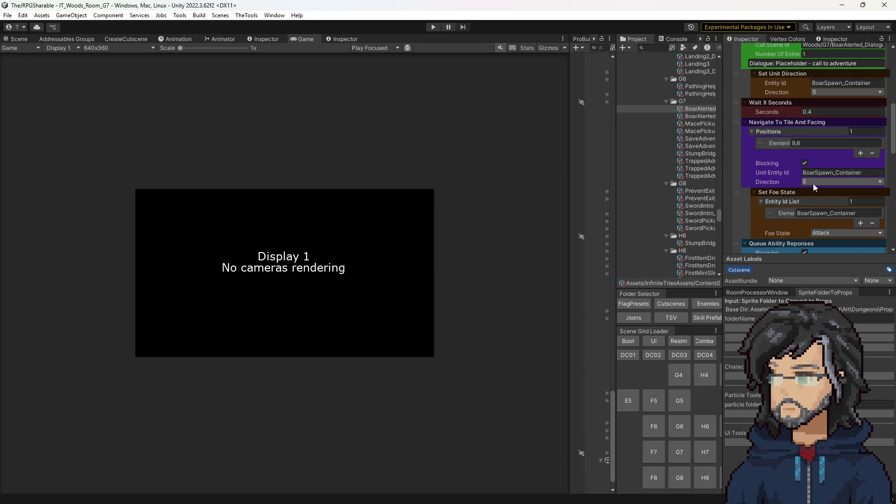
# Set the boar's Navigate To Tile And Facing direction to S.
pyautogui.click(813, 183)
pyautogui.click(816, 258)
pyautogui.scroll(5, 783, 170)
pyautogui.scroll(-10, 783, 170)
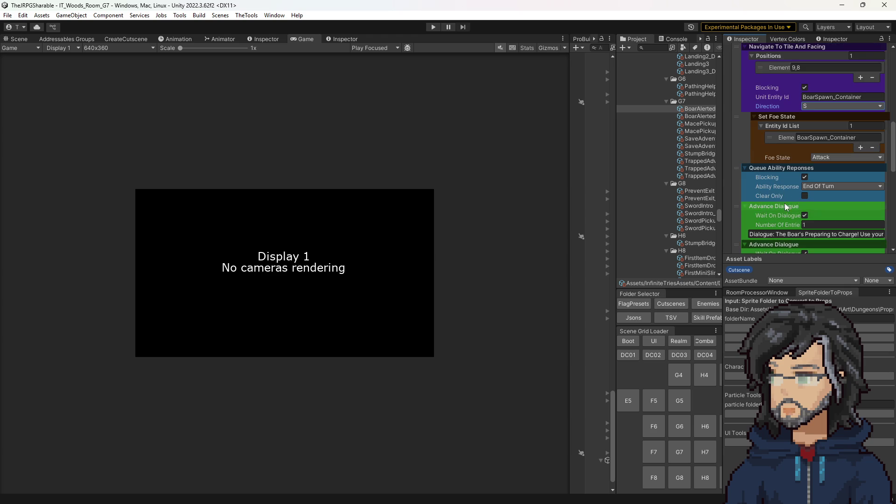
pyautogui.scroll(-10, 794, 206)
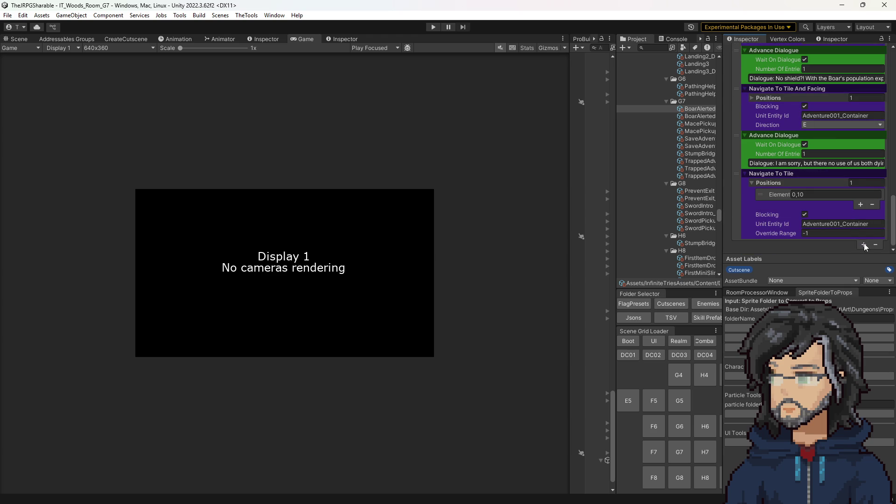
# Add a Set Unit Direction step at the sequence start turning the Player to face N, then play.
pyautogui.click(864, 244)
pyautogui.moveTo(854, 325)
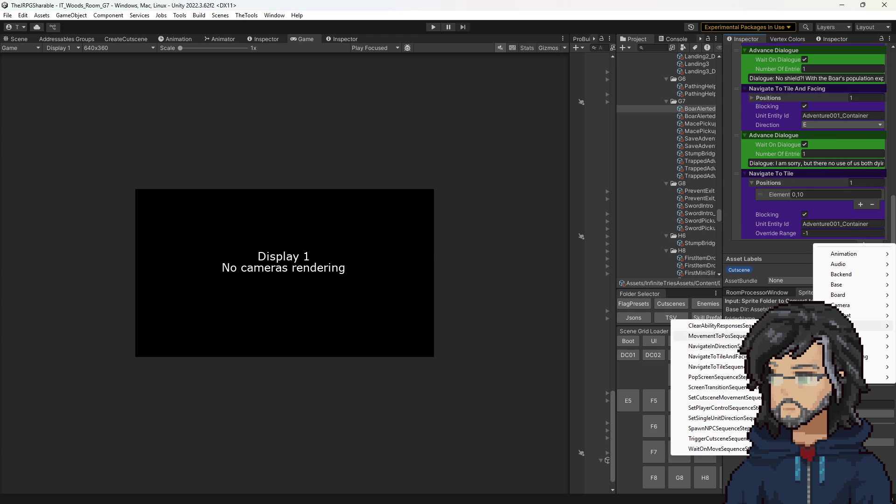
pyautogui.click(714, 422)
pyautogui.moveTo(737, 240)
pyautogui.mouseDown()
pyautogui.moveTo(760, 89)
pyautogui.moveTo(764, 39)
pyautogui.moveTo(756, 103)
pyautogui.moveTo(760, 8)
pyautogui.moveTo(766, 93)
pyautogui.moveTo(758, 48)
pyautogui.moveTo(759, 67)
pyautogui.mouseUp()
pyautogui.click(839, 77)
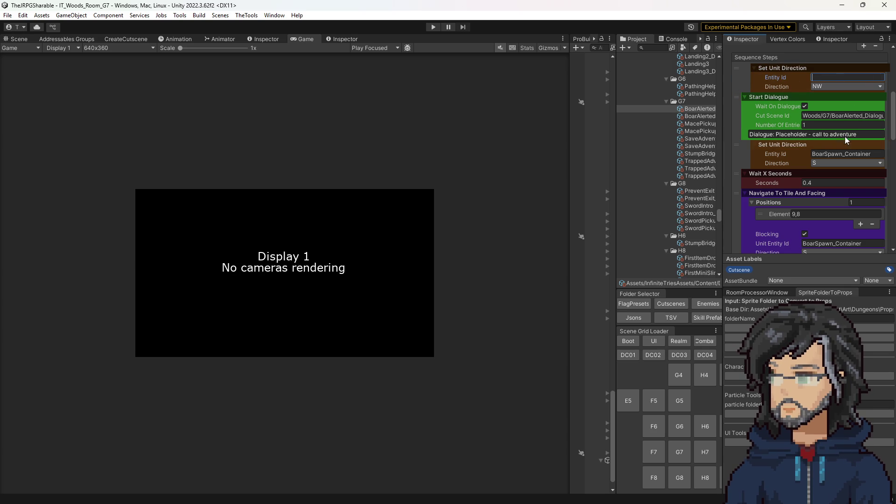
pyautogui.write('Player')
pyautogui.click(821, 86)
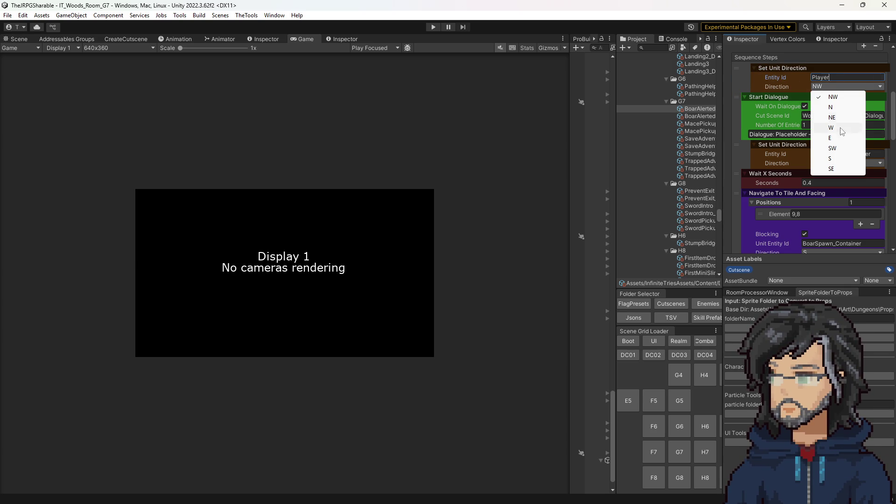
pyautogui.click(838, 108)
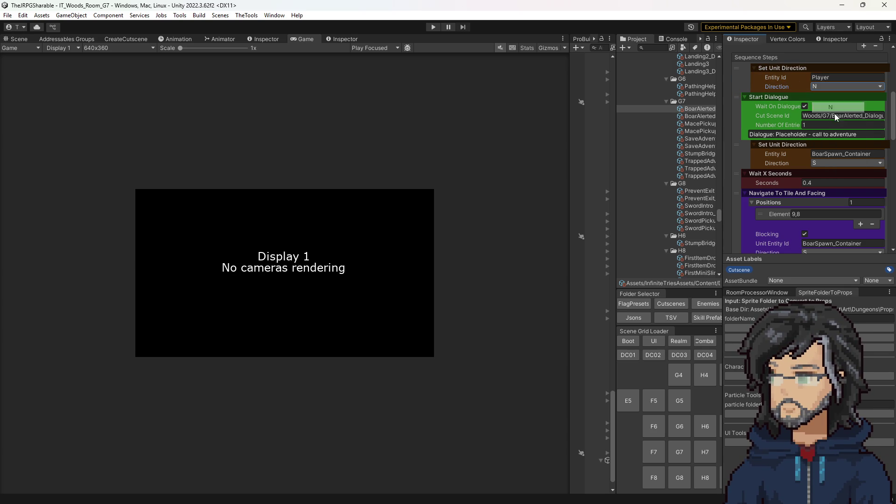
pyautogui.click(430, 27)
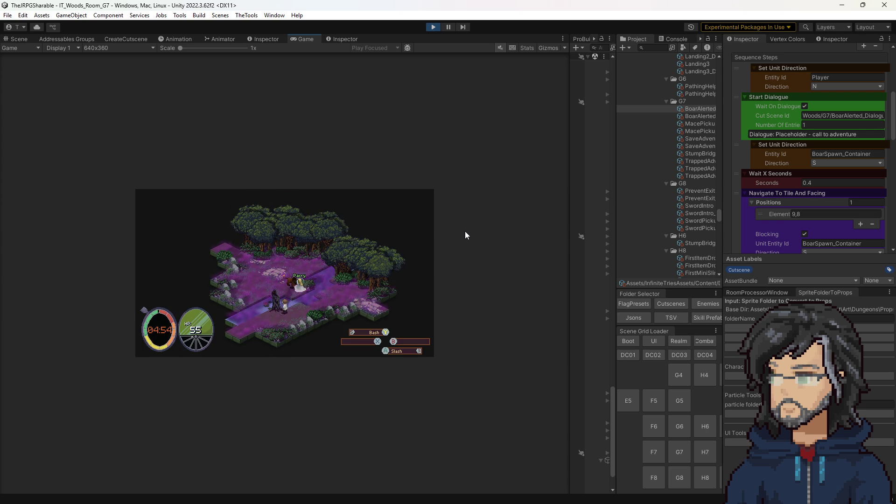
# Play through the cutscene dialogue at 2x view into the boar battle, then stop the test.
pyautogui.moveTo(194, 49); pyautogui.dragTo(208, 49)
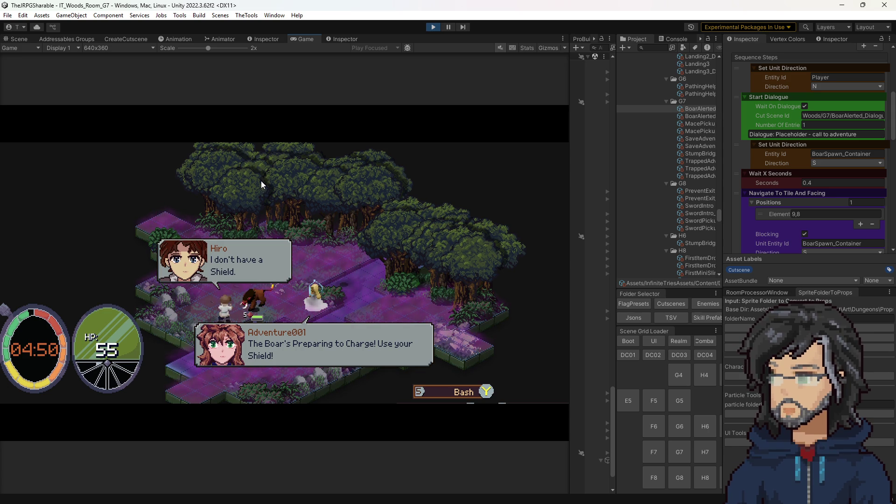
pyautogui.press('Return')
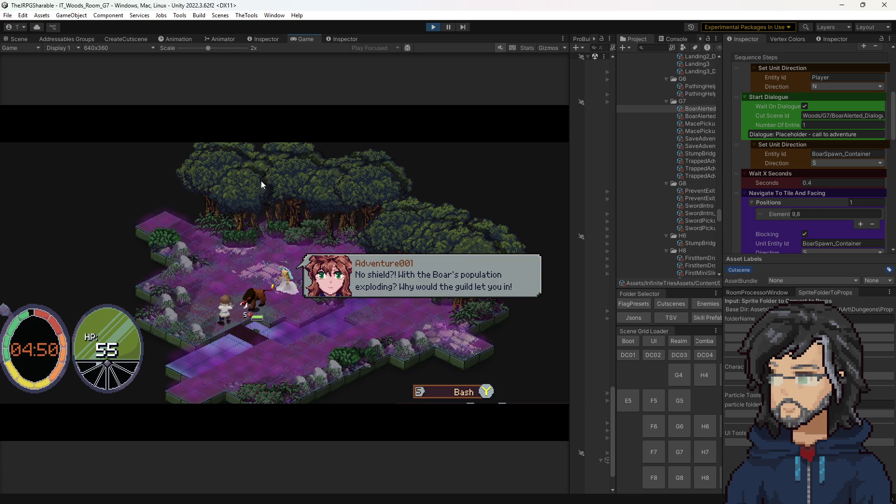
pyautogui.press('Return')
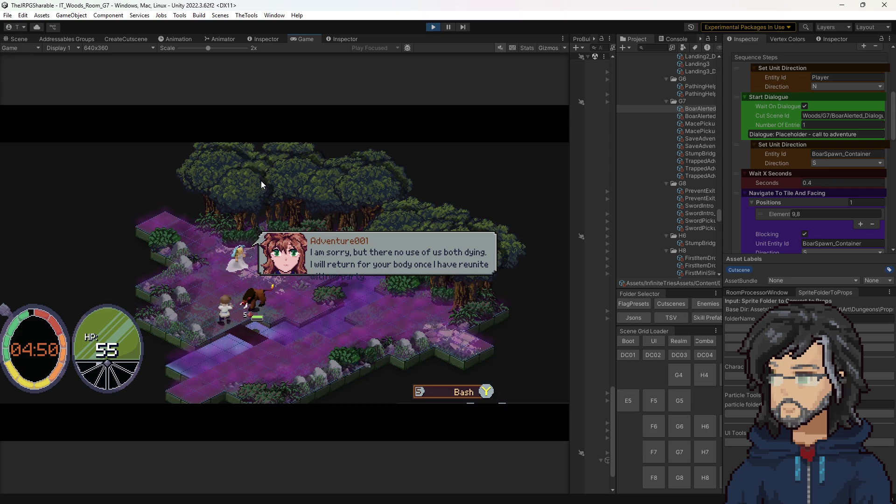
pyautogui.press('space')
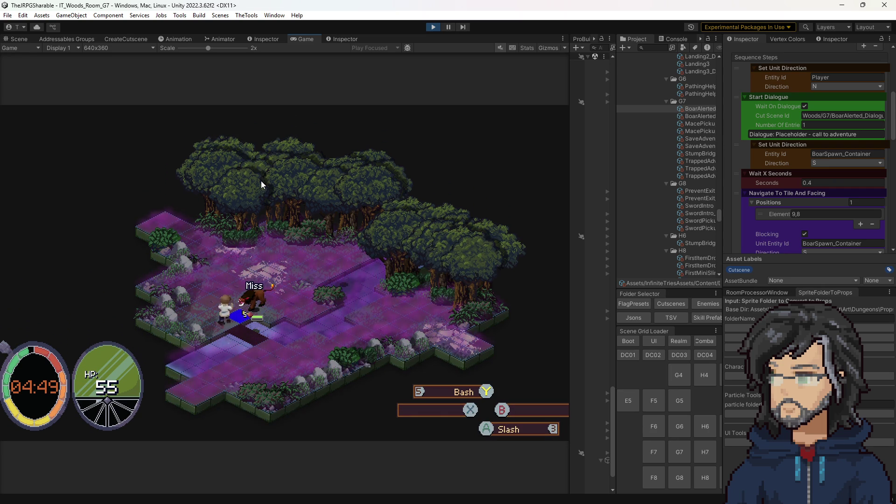
pyautogui.click(434, 27)
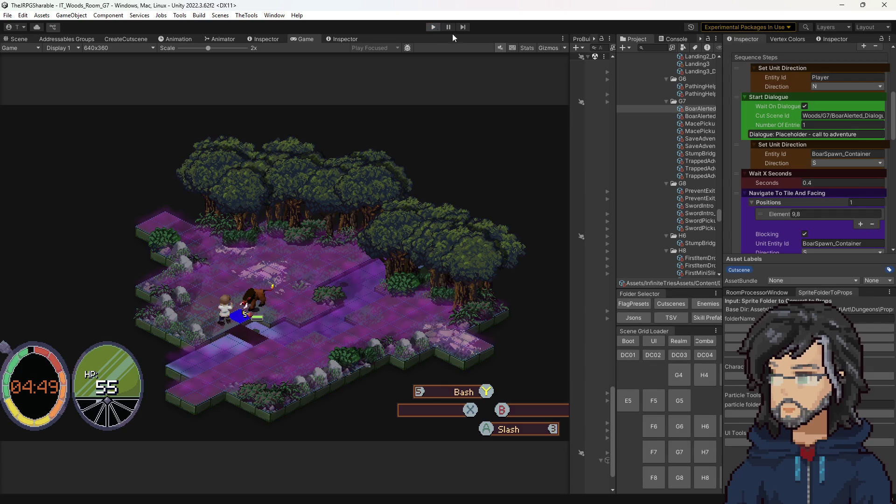
# Make Adventure001 face S after her Navigate To Tile And Facing move.
pyautogui.scroll(-10, 816, 211)
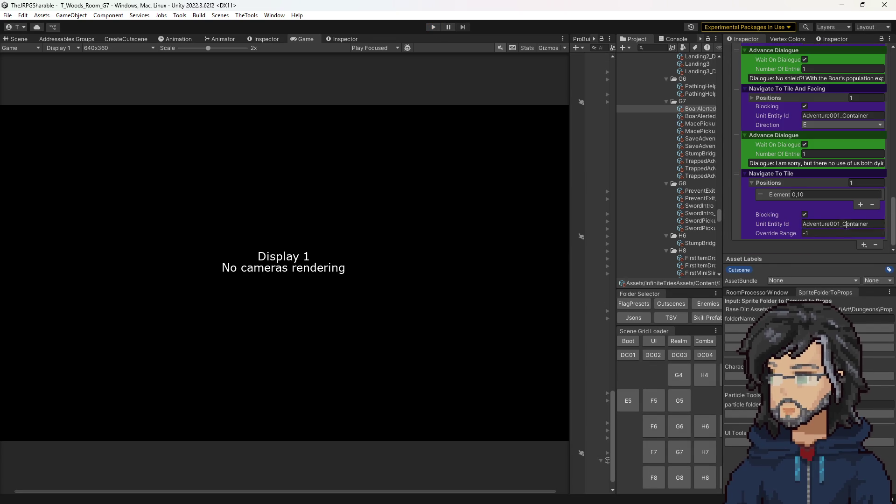
pyautogui.click(864, 245)
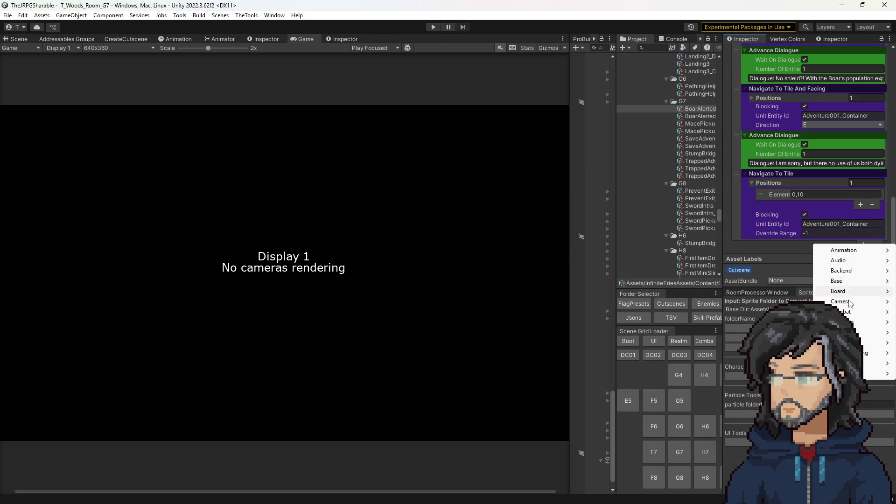
pyautogui.moveTo(845, 322)
pyautogui.moveTo(840, 301)
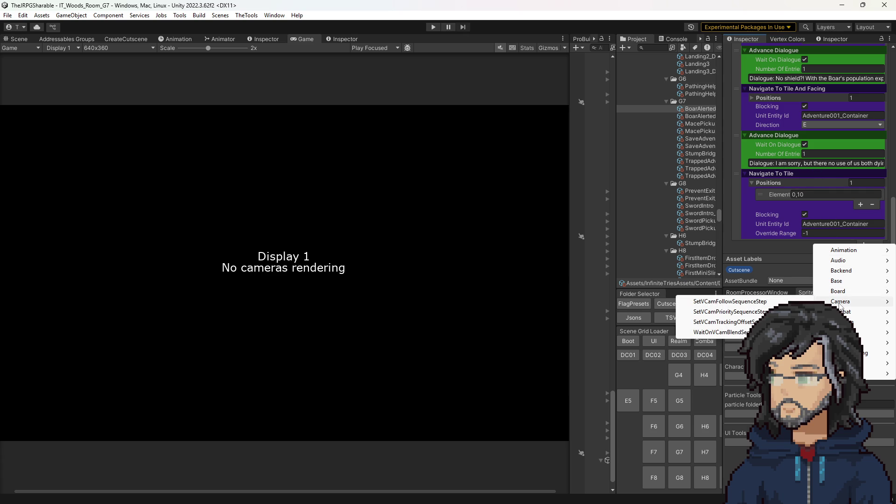
pyautogui.click(816, 124)
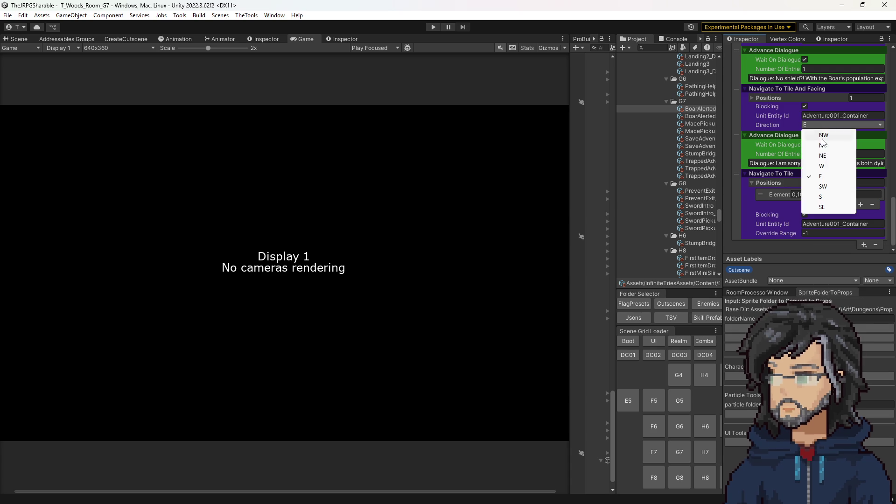
pyautogui.click(821, 197)
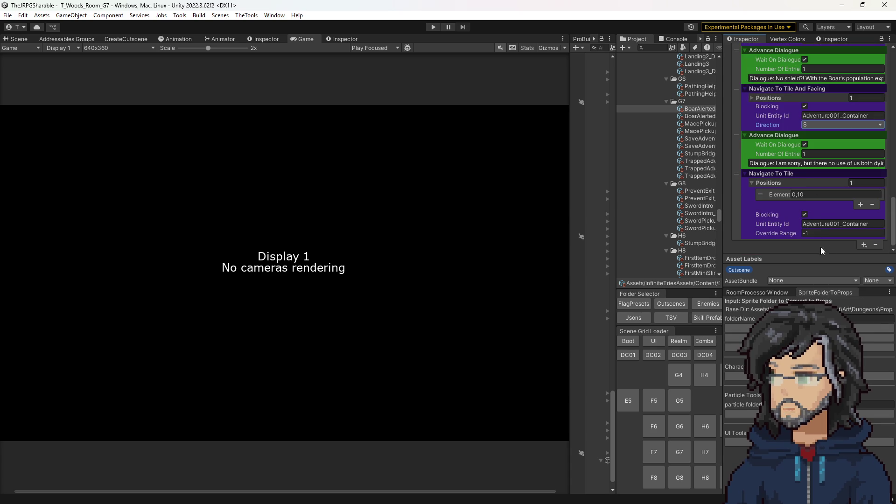
# Add a Set Unit Direction step above Advance Dialogue turning Adventure001_Container to face S.
pyautogui.click(865, 245)
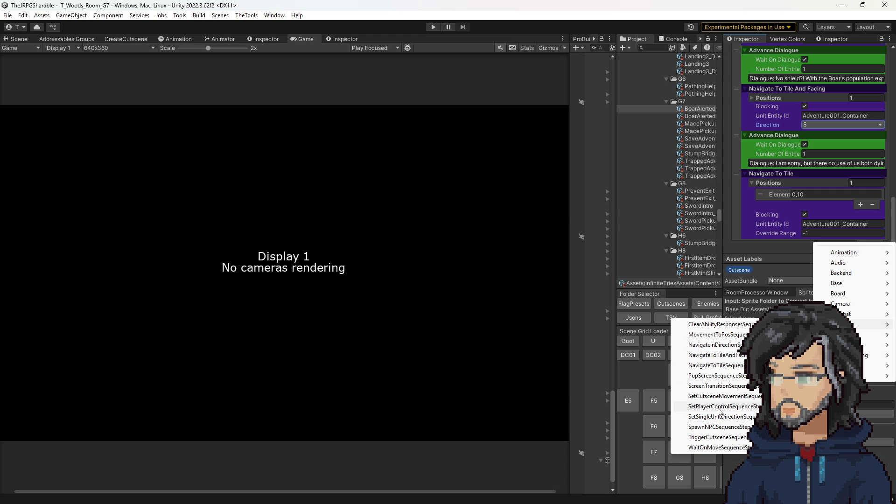
pyautogui.click(721, 416)
pyautogui.moveTo(738, 243)
pyautogui.mouseDown()
pyautogui.moveTo(741, 50)
pyautogui.moveTo(763, 126)
pyautogui.mouseUp()
pyautogui.scroll(5, 757, 149)
pyautogui.moveTo(743, 232)
pyautogui.mouseDown()
pyautogui.moveTo(735, 190)
pyautogui.moveTo(739, 207)
pyautogui.moveTo(747, 205)
pyautogui.mouseUp()
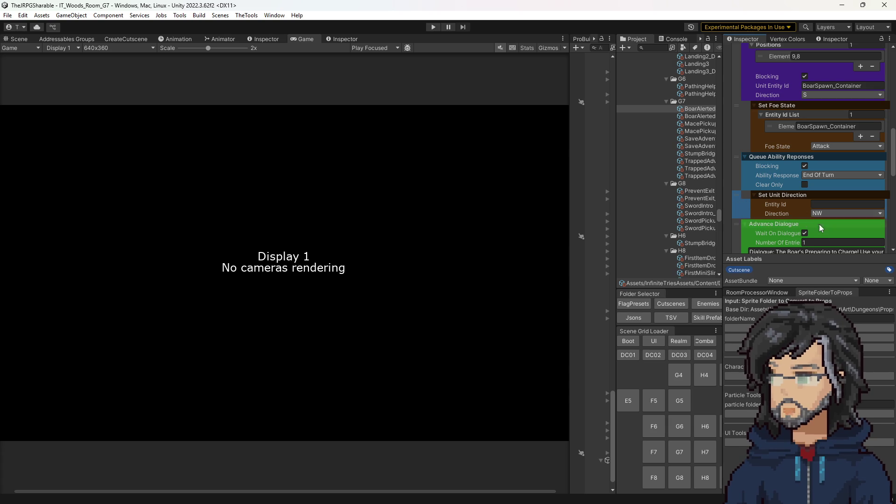
pyautogui.click(825, 206)
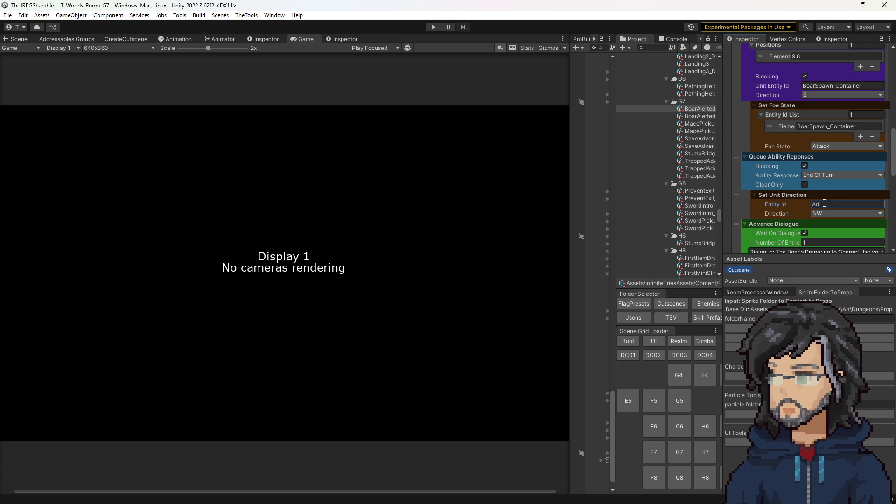
pyautogui.scroll(6, 816, 161)
pyautogui.scroll(-10, 816, 167)
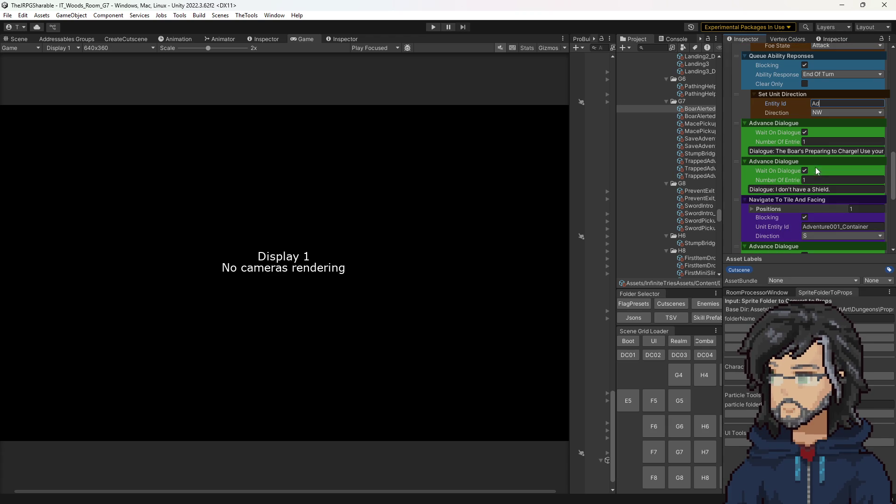
pyautogui.click(831, 227)
pyautogui.click(826, 111)
pyautogui.click(830, 187)
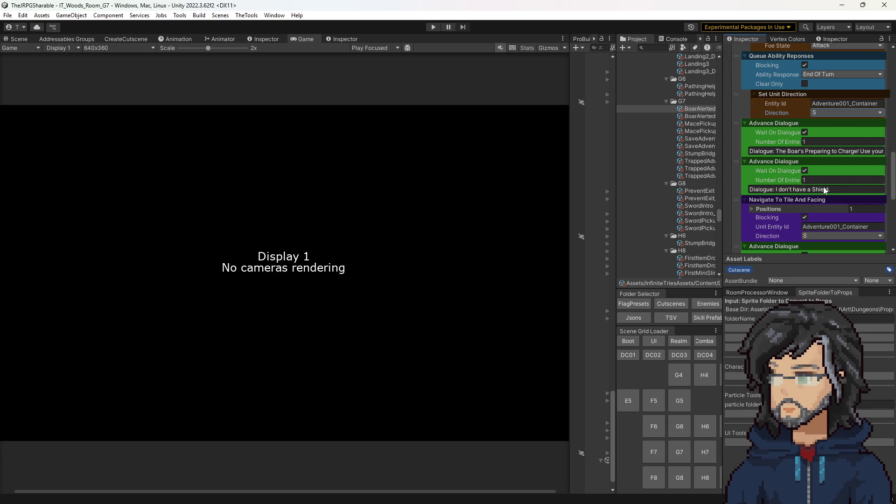
pyautogui.scroll(5, 801, 169)
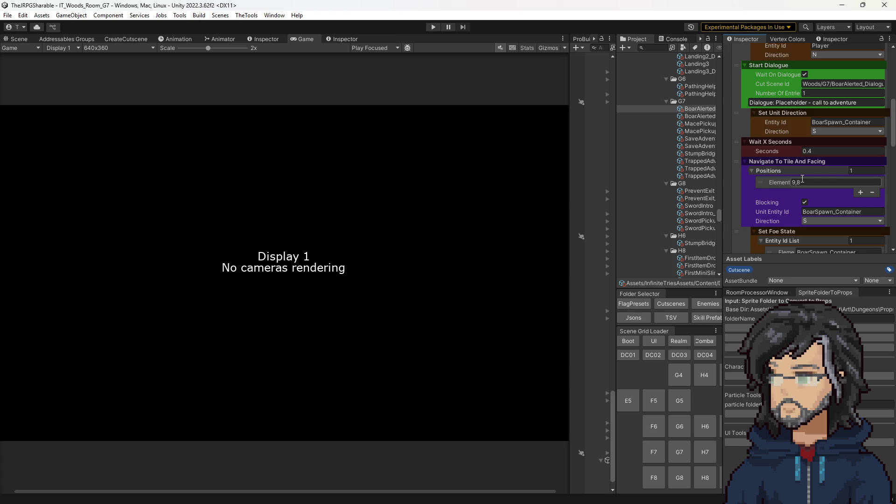
# Add a Wait X Seconds step of 0.15 seconds before the opening Start Dialogue.
pyautogui.scroll(-6, 851, 209)
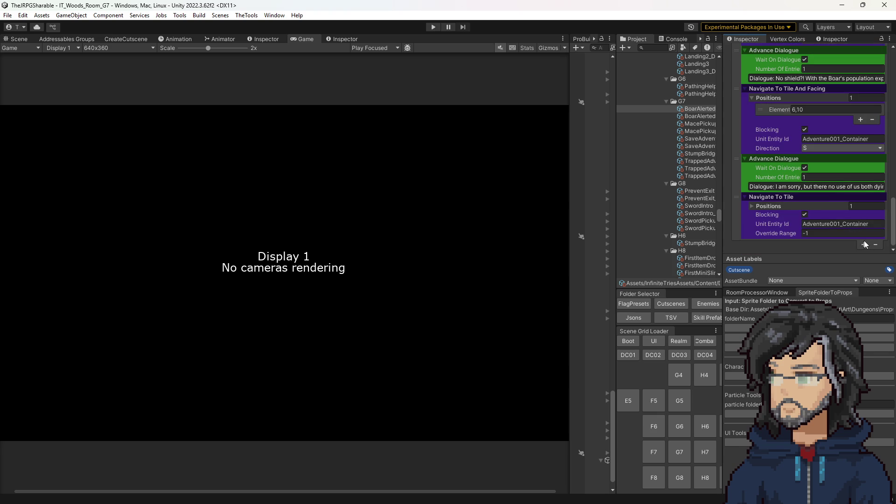
pyautogui.click(862, 243)
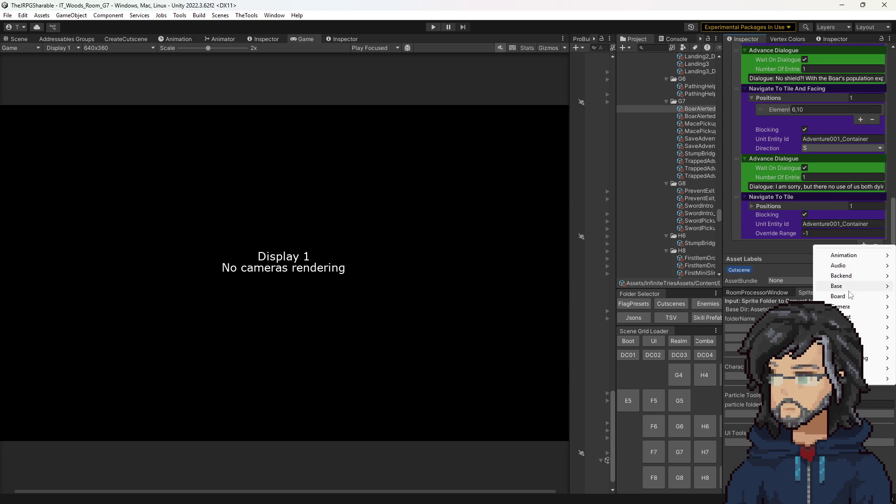
pyautogui.moveTo(851, 294)
pyautogui.click(757, 292)
pyautogui.moveTo(735, 247)
pyautogui.mouseDown()
pyautogui.moveTo(754, 77)
pyautogui.moveTo(757, 137)
pyautogui.mouseUp()
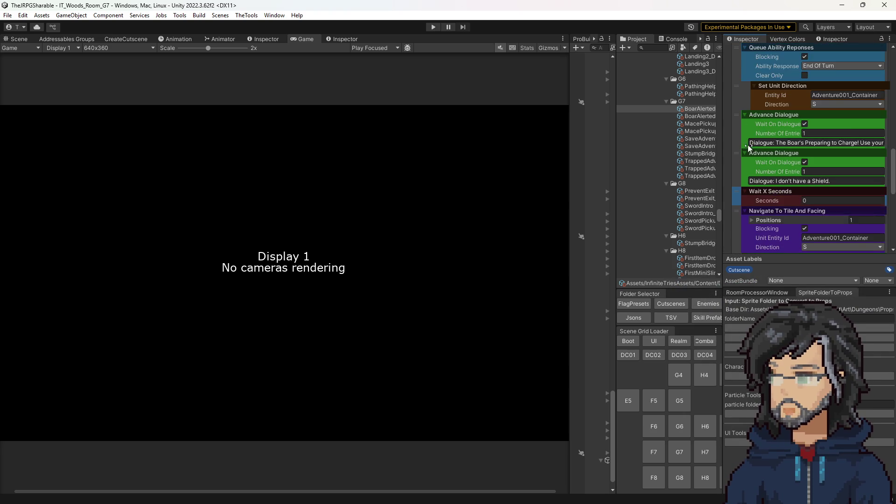
pyautogui.scroll(3, 747, 192)
pyautogui.moveTo(736, 244)
pyautogui.mouseDown()
pyautogui.moveTo(738, 60)
pyautogui.moveTo(747, 125)
pyautogui.moveTo(738, 80)
pyautogui.moveTo(763, 139)
pyautogui.moveTo(745, 52)
pyautogui.moveTo(746, 119)
pyautogui.moveTo(746, 88)
pyautogui.mouseUp()
pyautogui.scroll(2, 747, 125)
pyautogui.click(839, 97)
pyautogui.write('0.15')
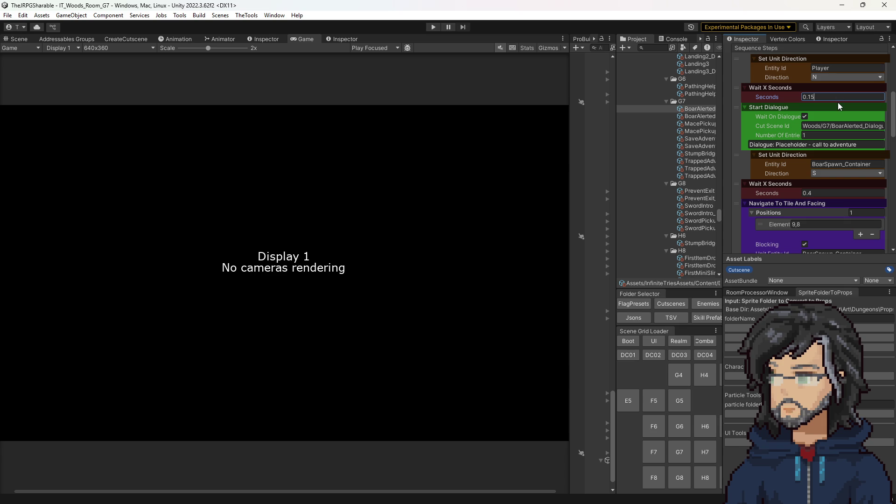
pyautogui.scroll(-8, 821, 149)
pyautogui.scroll(-5, 819, 175)
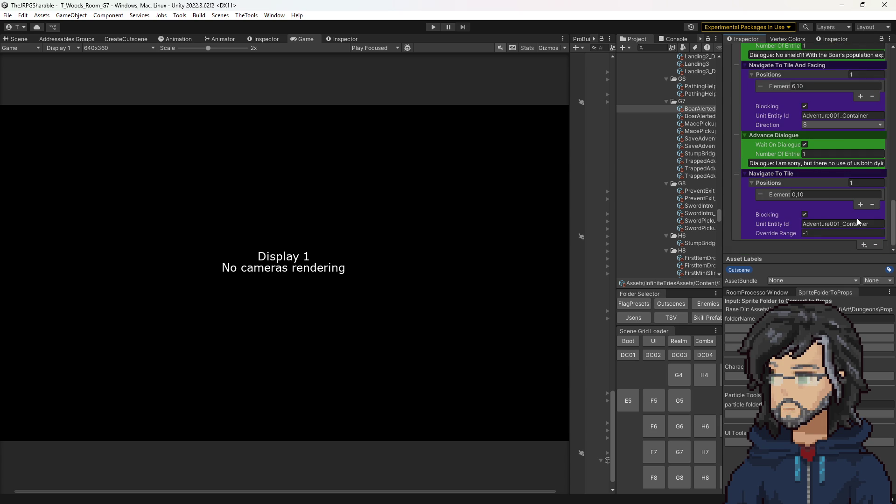
# Add a second 0.15-second wait after Adventure001's turn, then start a playtest.
pyautogui.click(865, 243)
pyautogui.moveTo(843, 286)
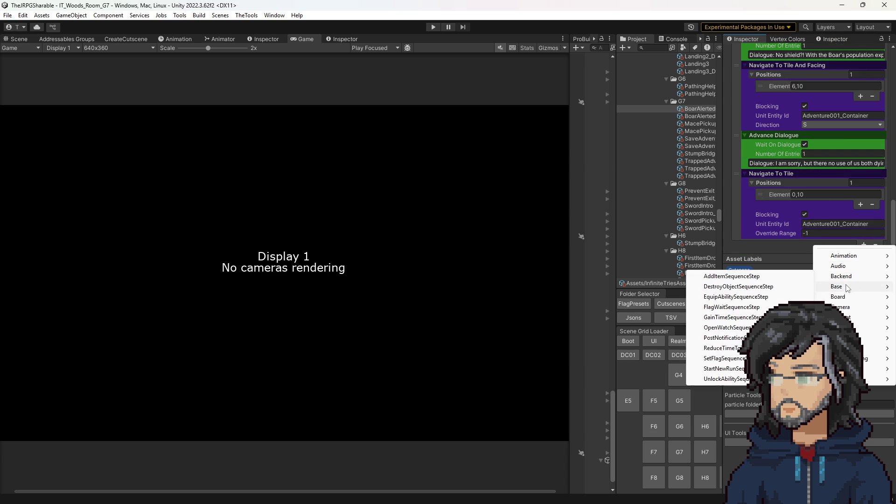
pyautogui.click(745, 301)
pyautogui.scroll(5, 817, 140)
pyautogui.moveTo(779, 37)
pyautogui.mouseDown()
pyautogui.moveTo(758, 165)
pyautogui.moveTo(771, 191)
pyautogui.moveTo(764, 169)
pyautogui.moveTo(760, 180)
pyautogui.mouseUp()
pyautogui.click(826, 184)
pyautogui.write('0.15')
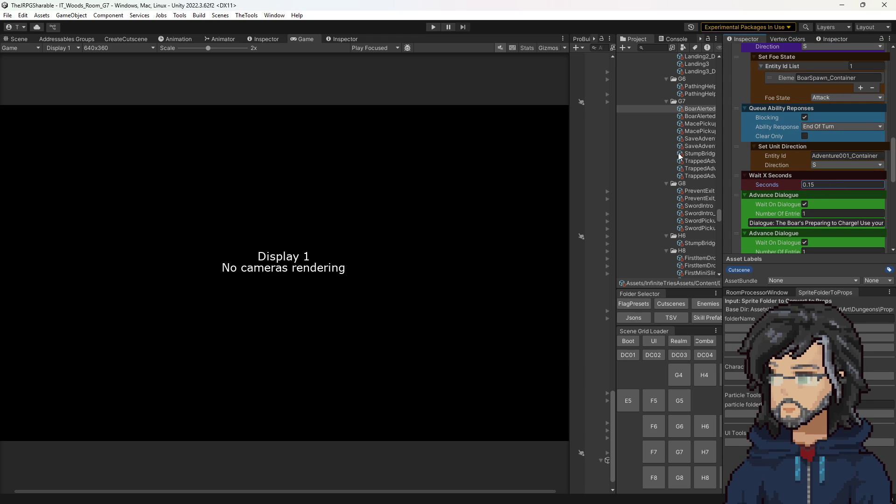
pyautogui.click(433, 27)
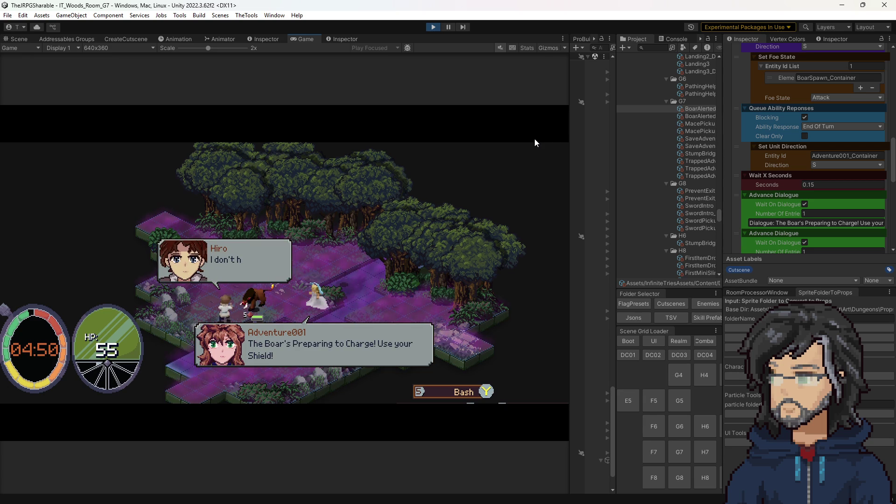
# Try Right Center, Bottom Left and Bottom Center alignments for Adventure001's dialogue box.
pyautogui.click(693, 116)
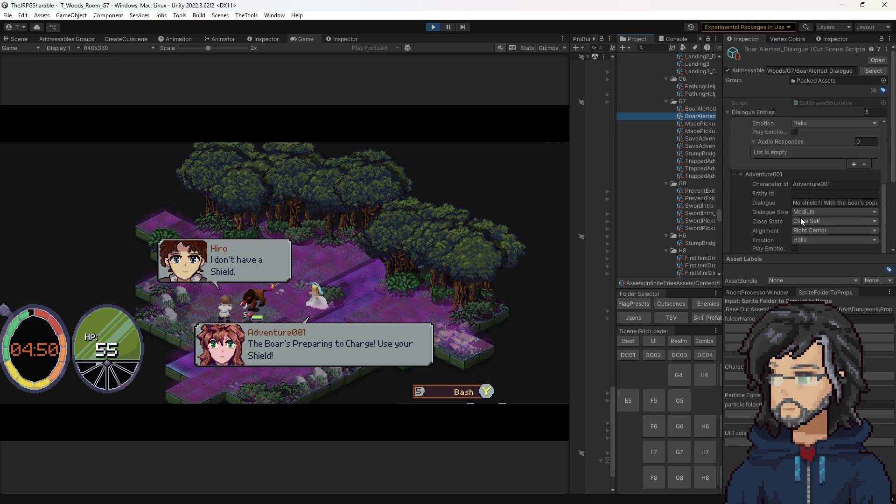
pyautogui.scroll(3, 811, 218)
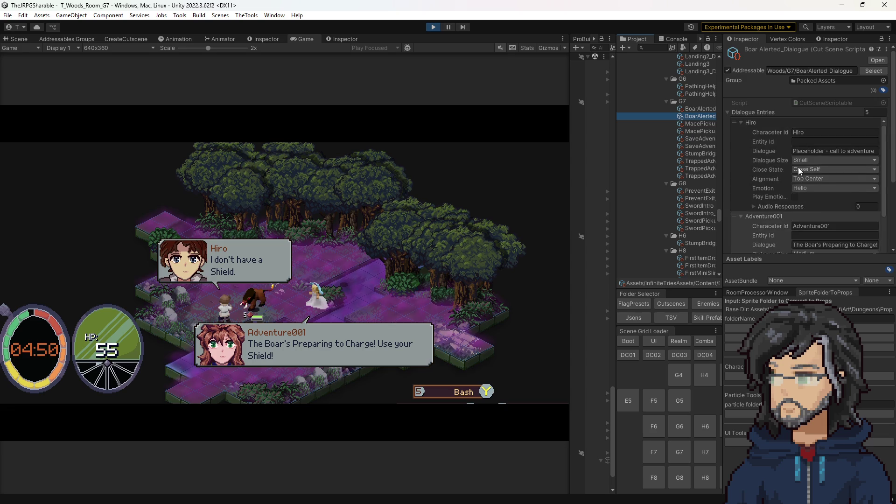
pyautogui.scroll(-4, 798, 182)
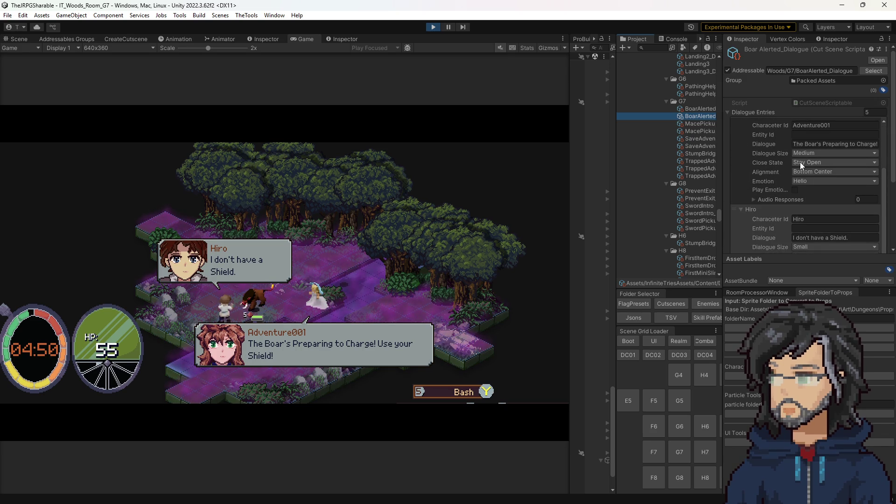
pyautogui.click(802, 172)
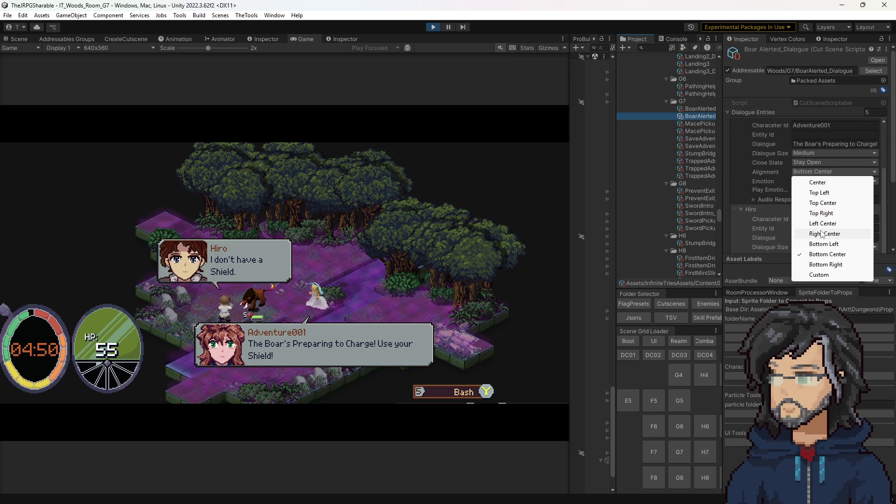
pyautogui.click(822, 233)
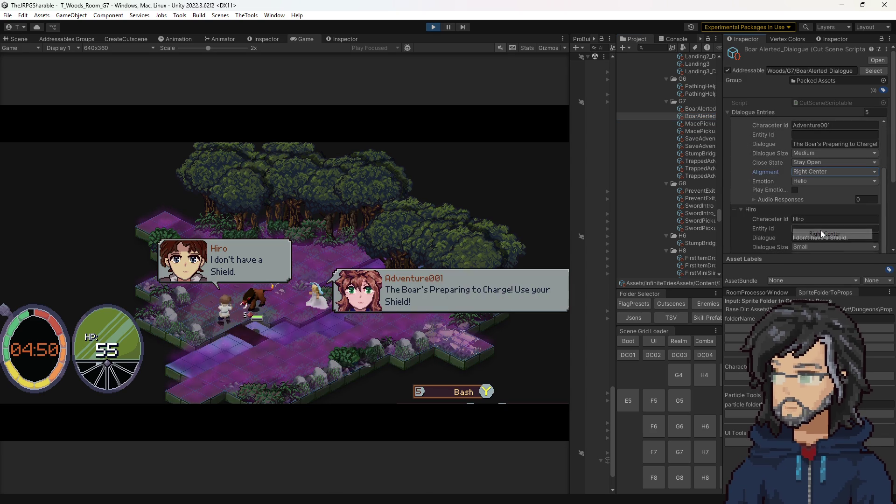
pyautogui.click(818, 172)
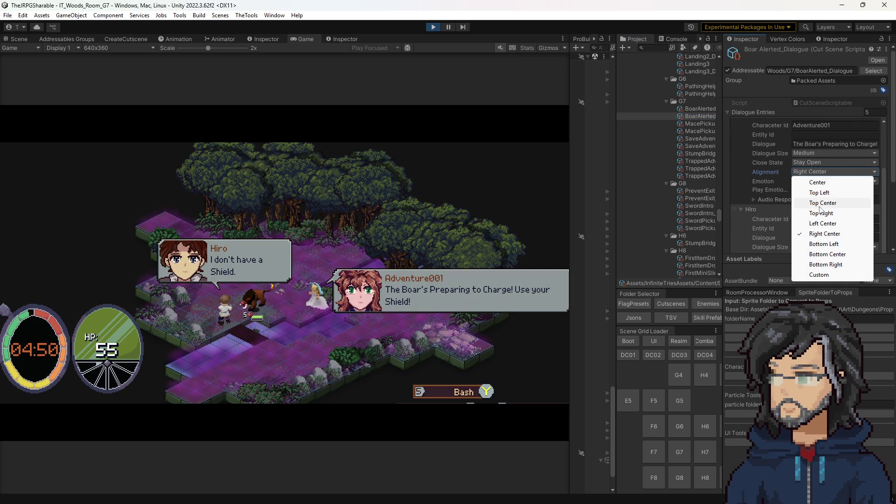
pyautogui.click(820, 244)
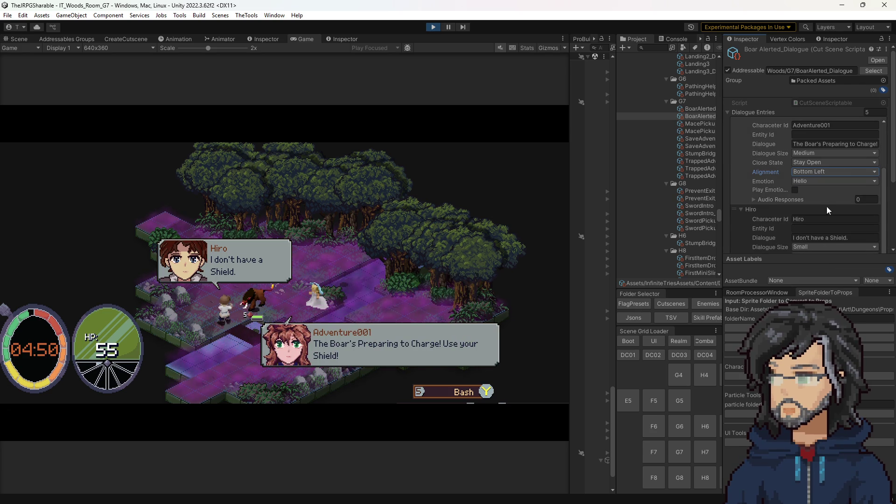
pyautogui.click(825, 172)
pyautogui.click(832, 254)
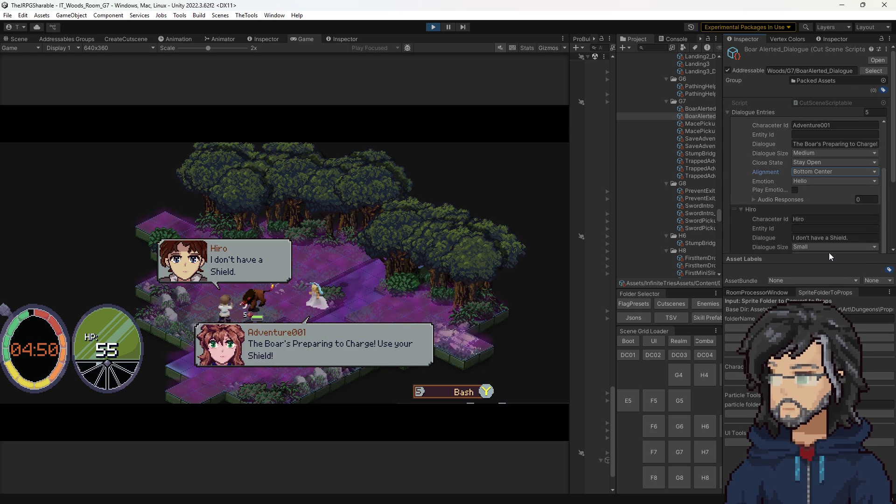
# Settle the Boar warning dialogue at Bottom Left and advance through the lines in game.
pyautogui.click(830, 173)
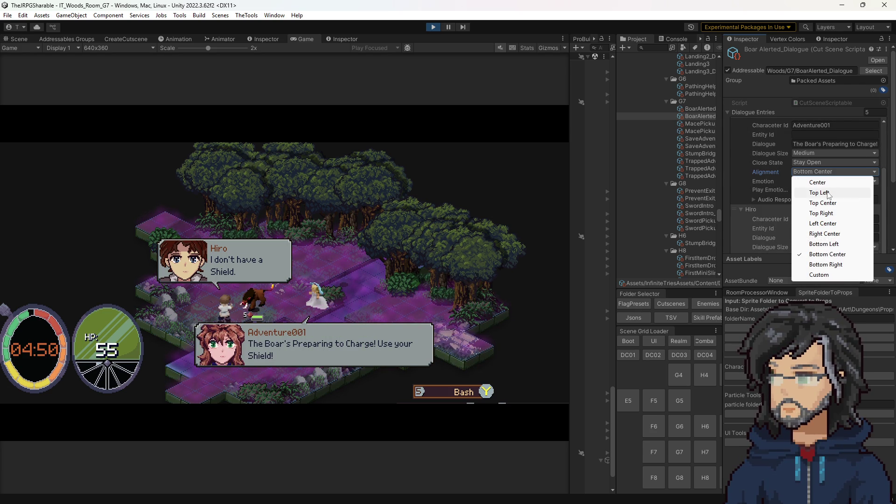
pyautogui.click(828, 193)
pyautogui.click(823, 171)
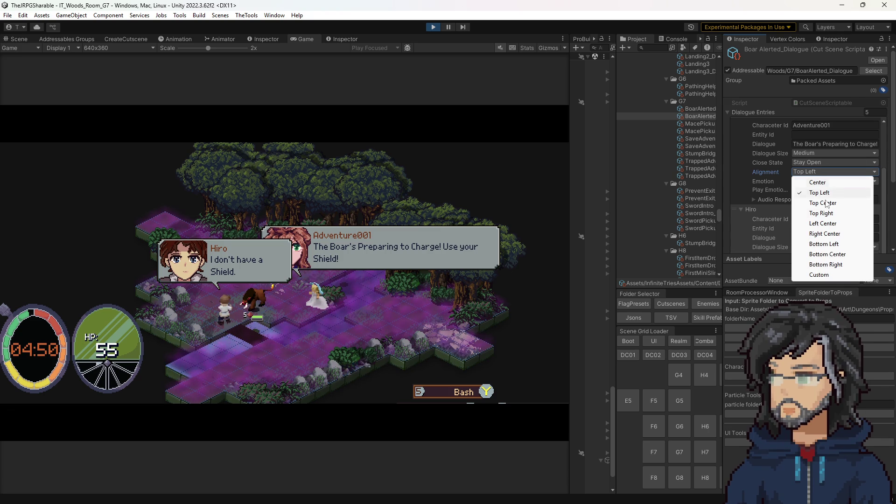
pyautogui.click(825, 234)
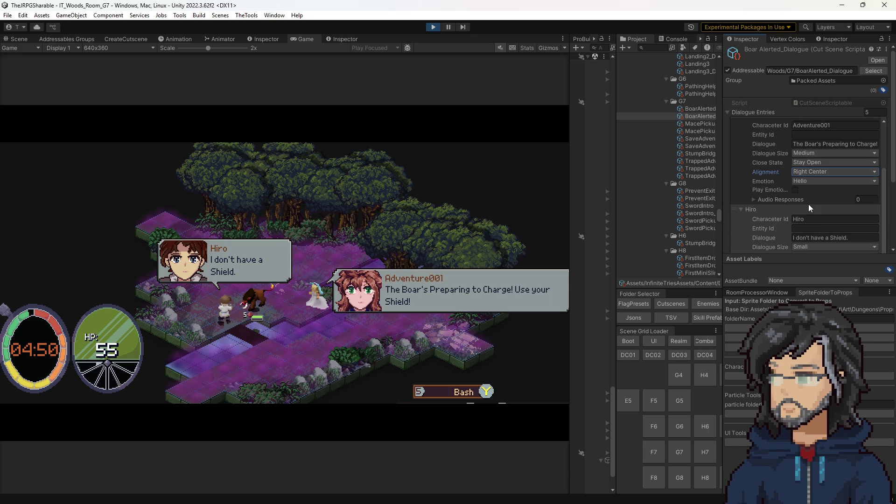
pyautogui.click(811, 172)
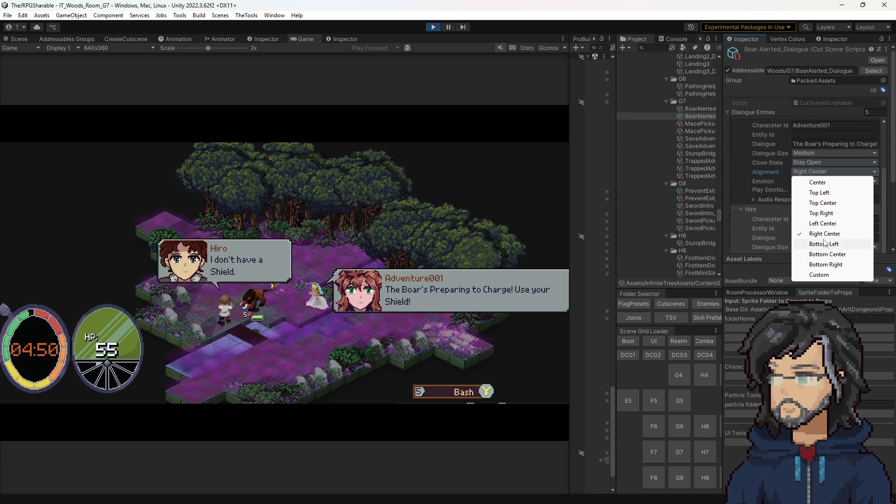
pyautogui.click(825, 243)
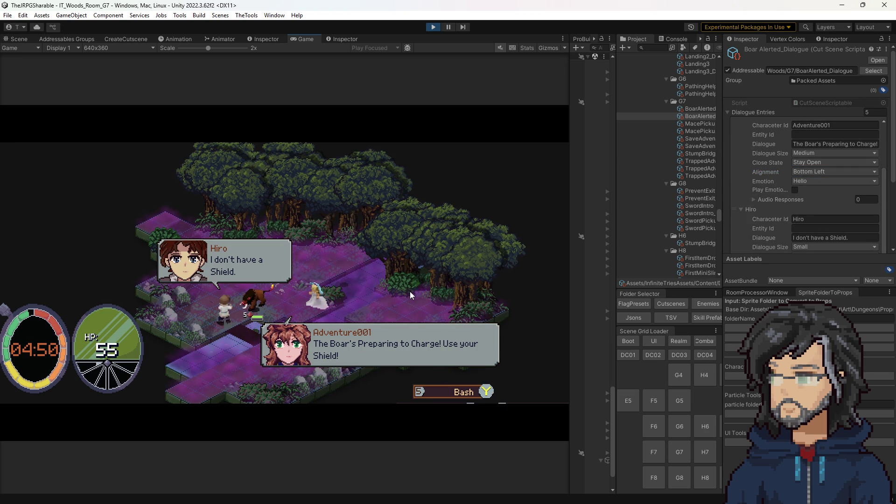
pyautogui.press('Return')
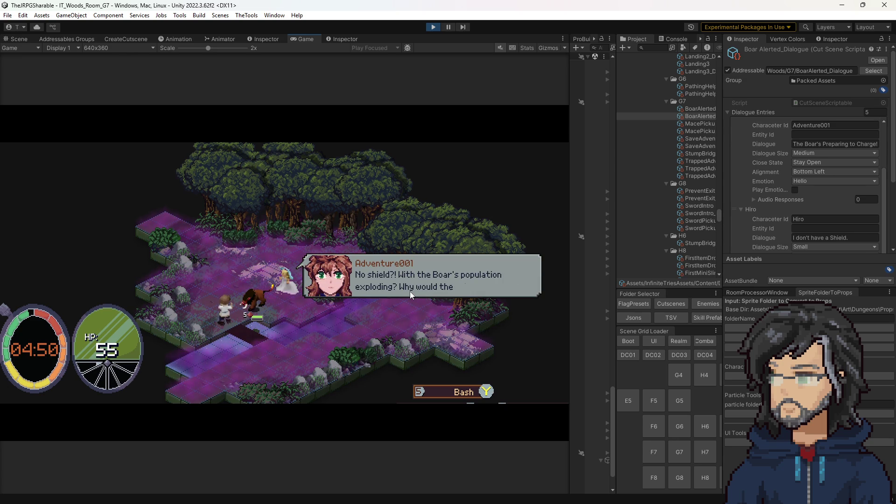
pyautogui.press('Return')
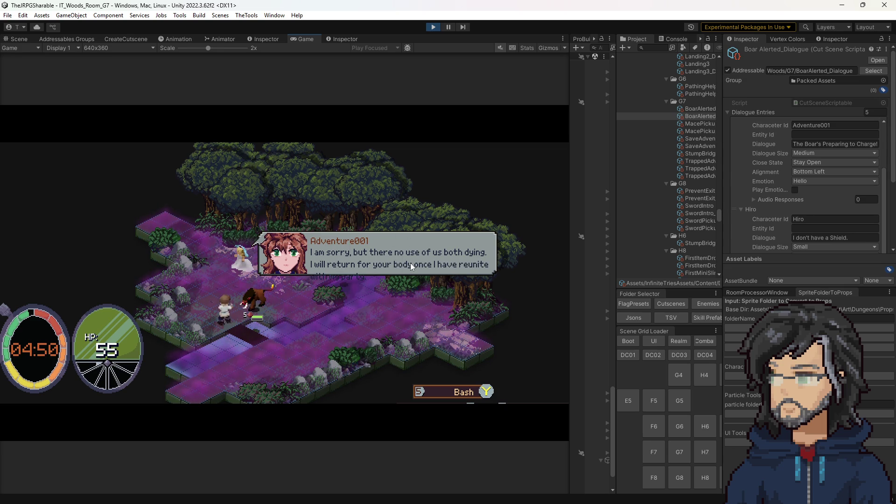
# Duplicate the apology dialogue entry and trim each copy's text to split the line.
pyautogui.scroll(-5, 813, 196)
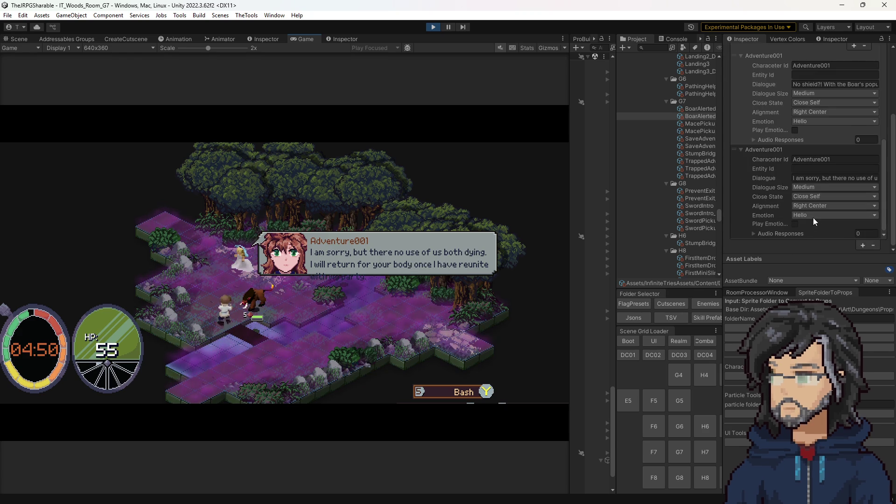
pyautogui.click(818, 178)
pyautogui.click(822, 178)
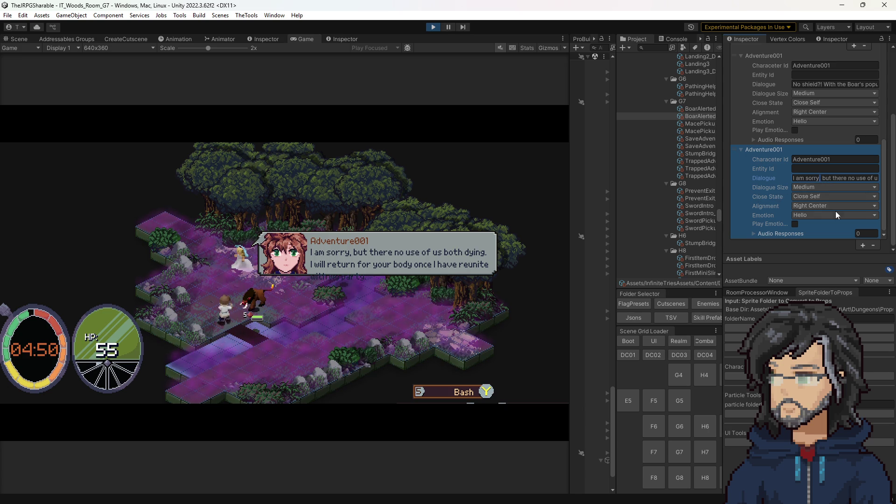
pyautogui.rightClick(754, 147)
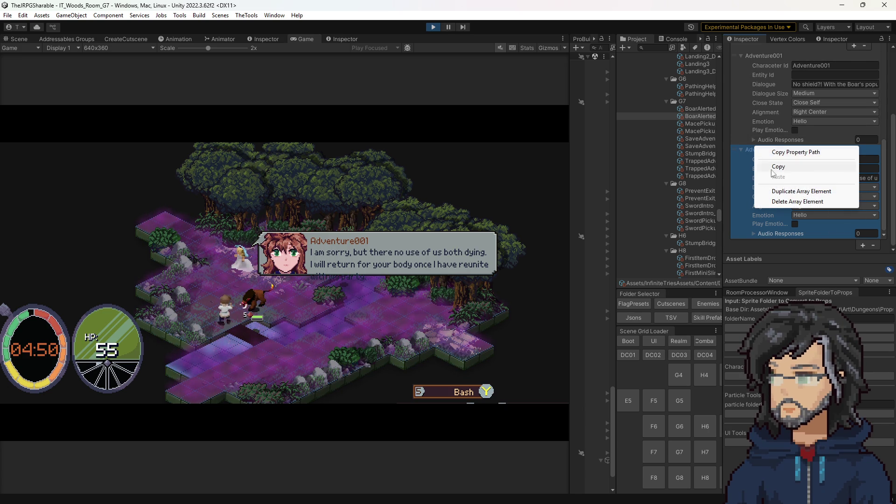
pyautogui.click(793, 191)
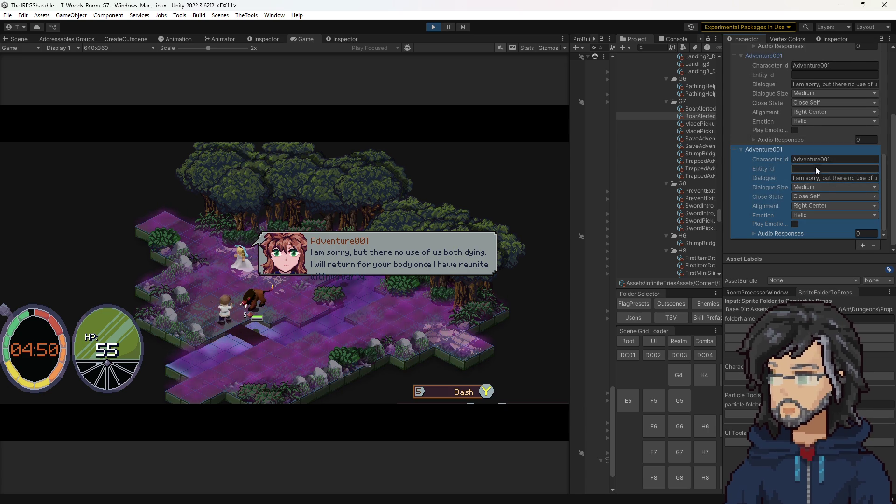
pyautogui.click(818, 85)
pyautogui.press('BackSpace')
pyautogui.write('I am sorry...')
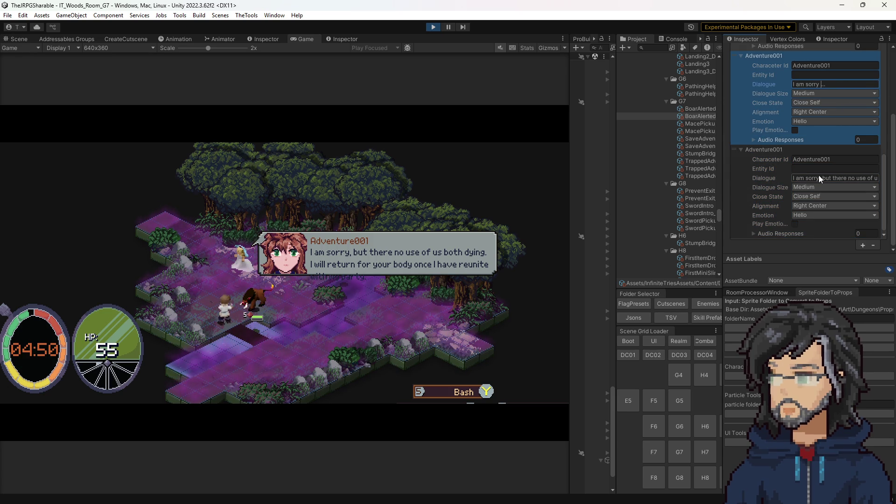
pyautogui.click(820, 177)
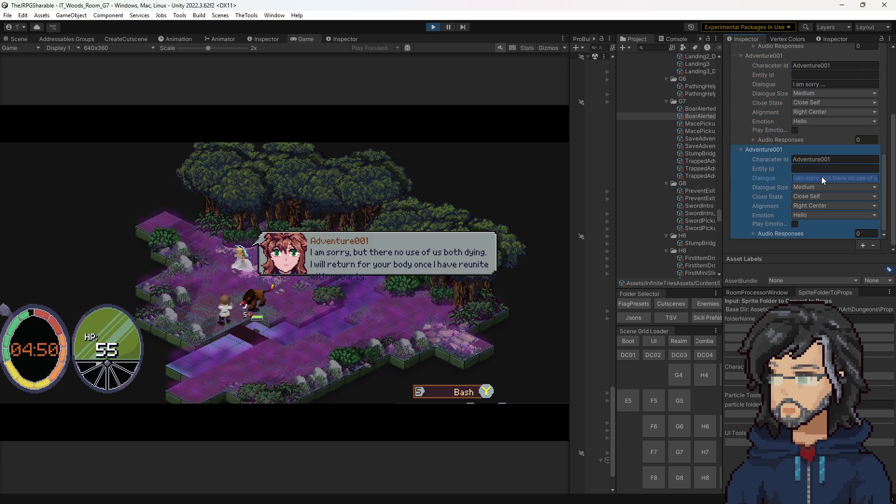
pyautogui.write('...')
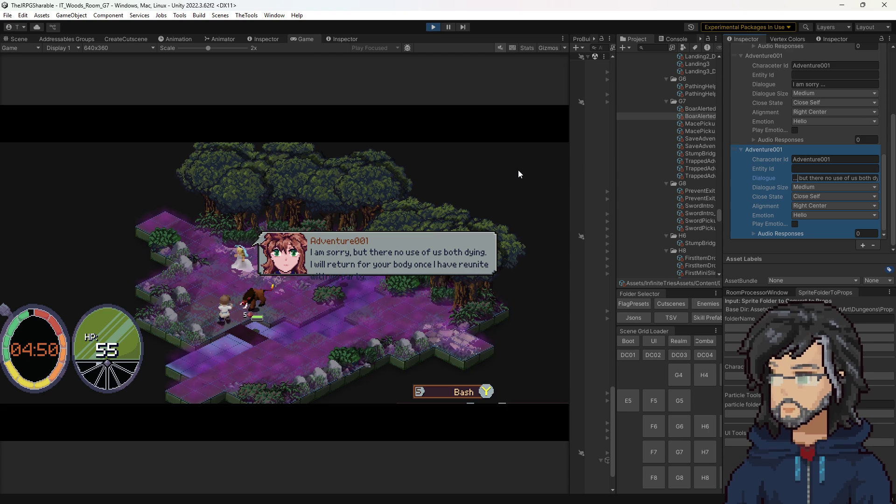
# Set the first 'I am sorry ...' entry's Close State to Stay Open and save.
pyautogui.click(807, 103)
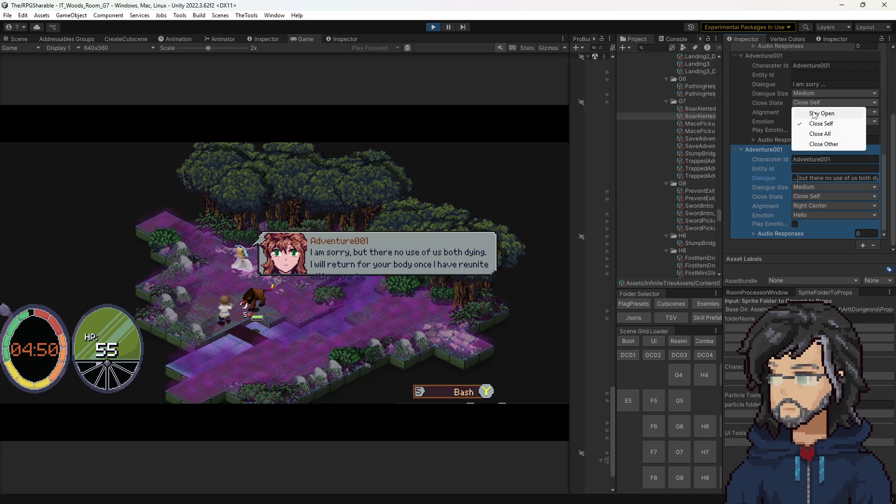
pyautogui.click(822, 114)
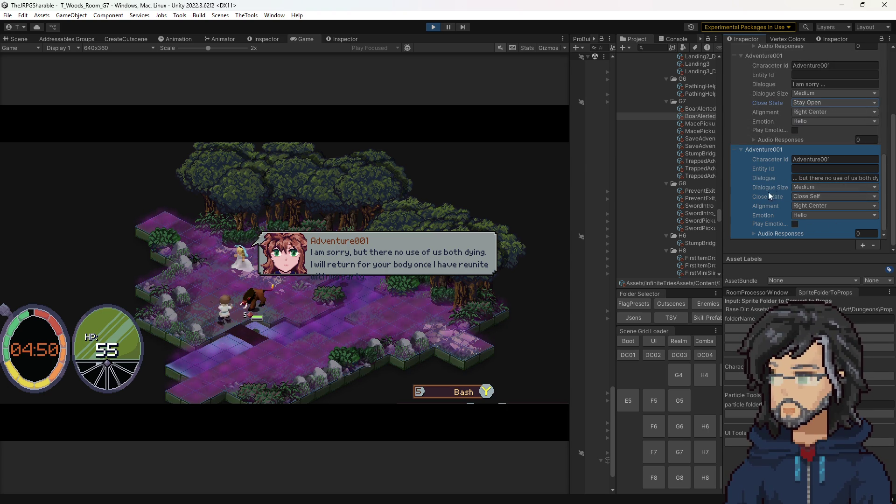
pyautogui.hotkey('ctrl', 's')
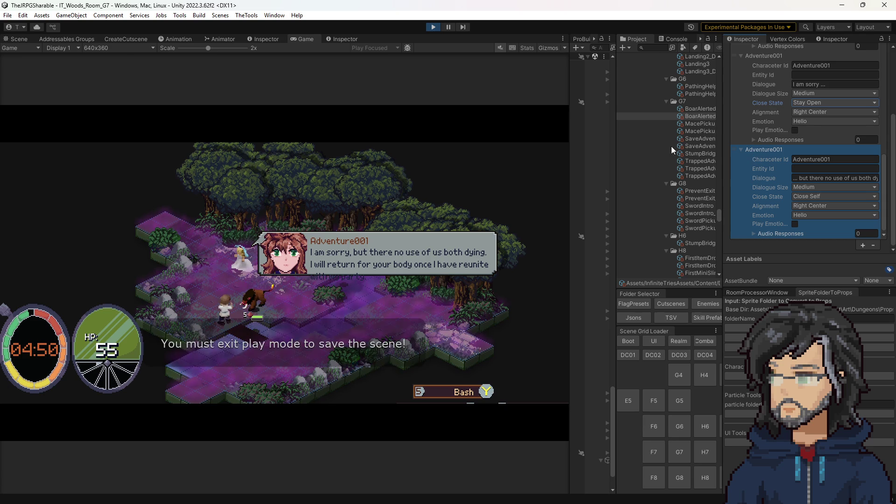
pyautogui.click(691, 108)
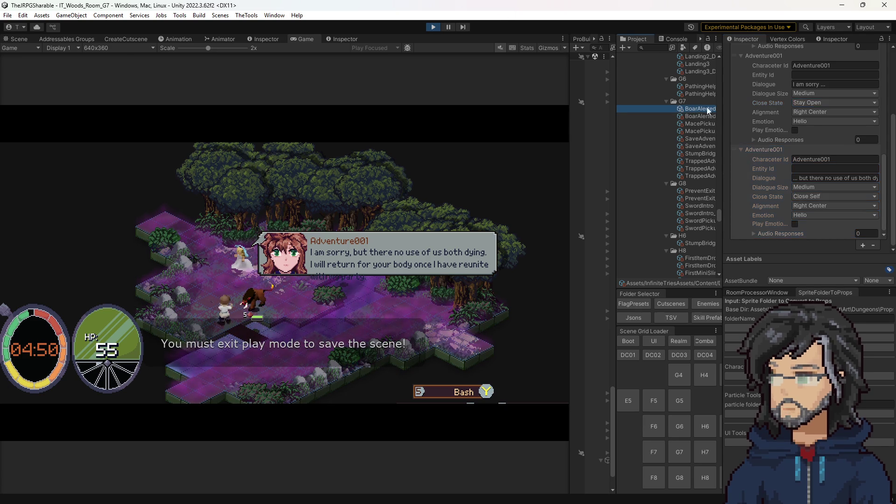
# Make the apology step show 2 dialogue entries and exit Play mode.
pyautogui.scroll(-10, 759, 200)
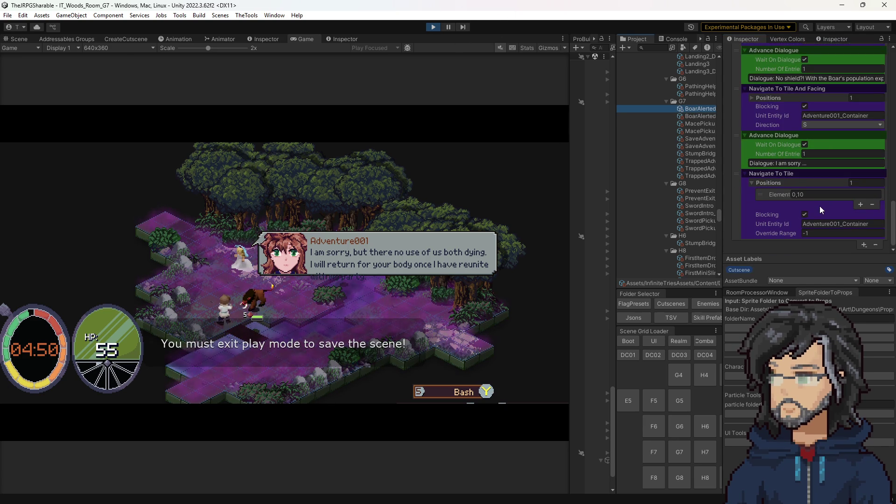
pyautogui.click(819, 154)
pyautogui.write('2')
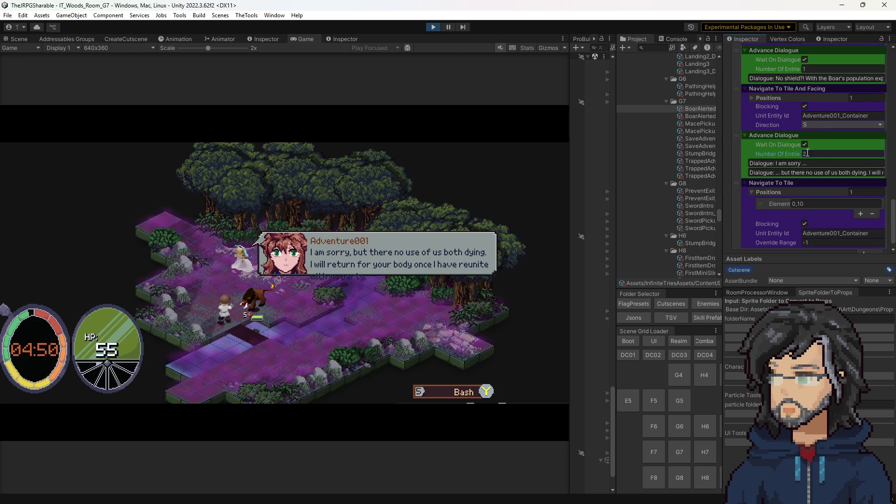
pyautogui.hotkey('ctrl', 's')
pyautogui.click(434, 27)
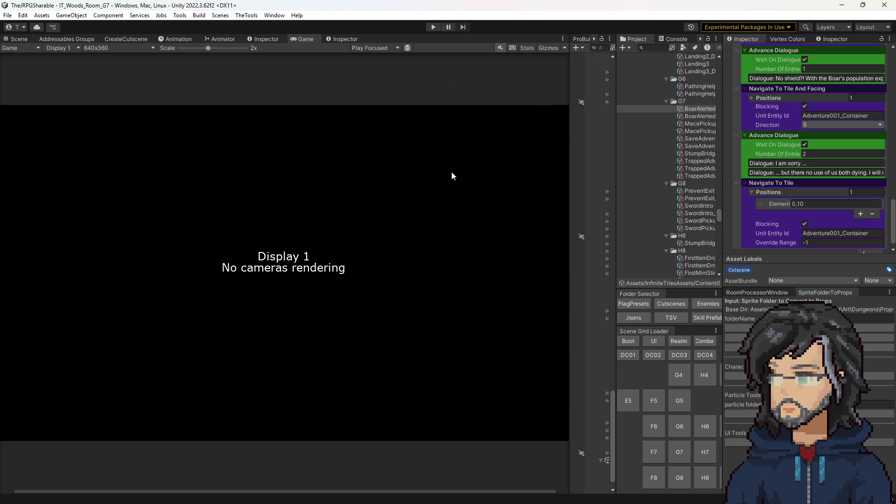
# Add a Wait X Seconds step of 0.1 seconds to the BoarAlerted cutscene.
pyautogui.click(674, 39)
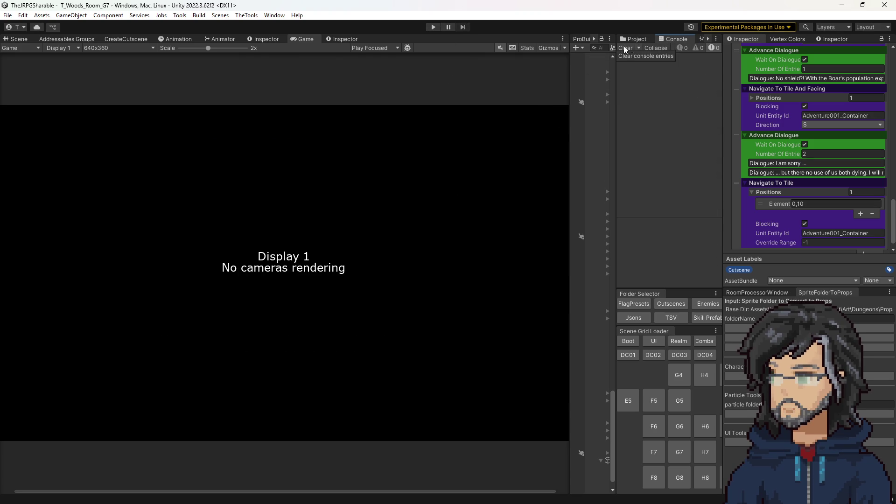
pyautogui.scroll(-1, 860, 230)
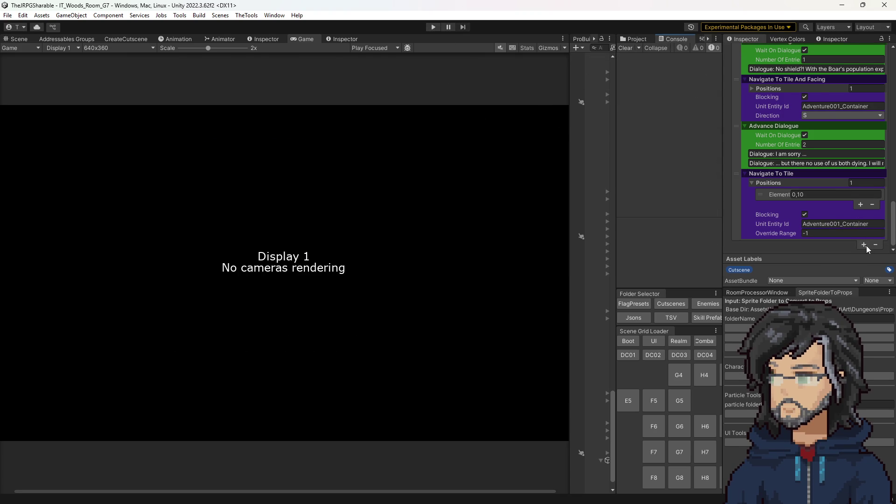
pyautogui.click(865, 245)
pyautogui.moveTo(842, 273)
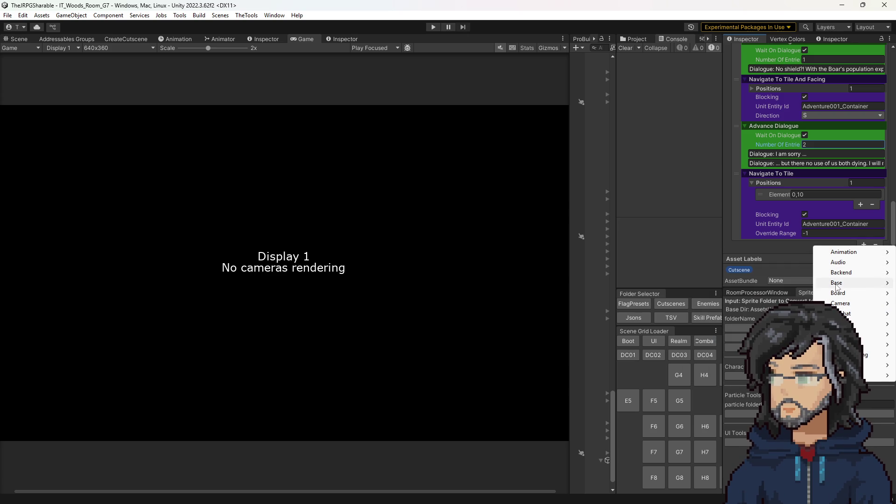
pyautogui.click(707, 294)
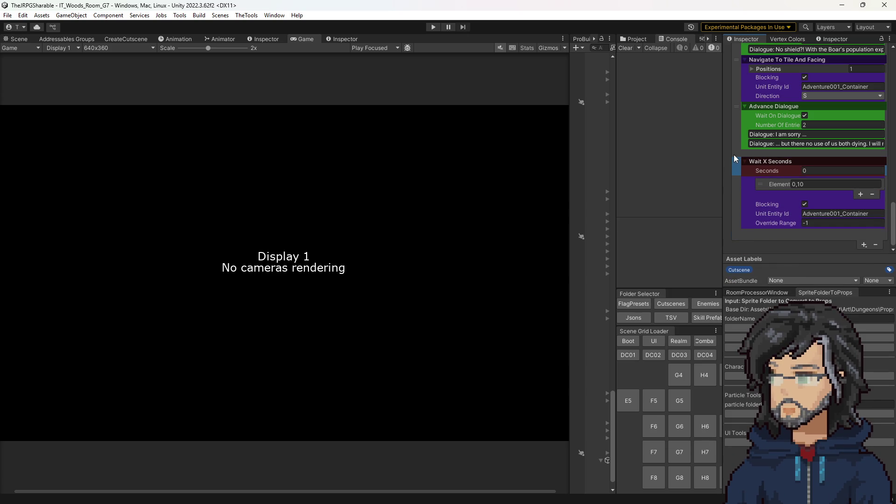
pyautogui.click(816, 163)
pyautogui.write('1')
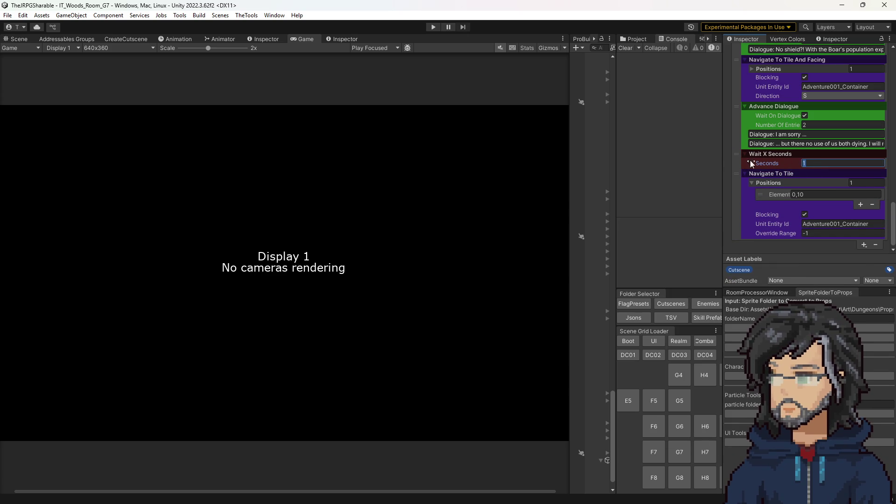
pyautogui.write('1')
# Add an Advance Dialogue step after the wait and cut the first apology step to 1 entry.
pyautogui.click(864, 245)
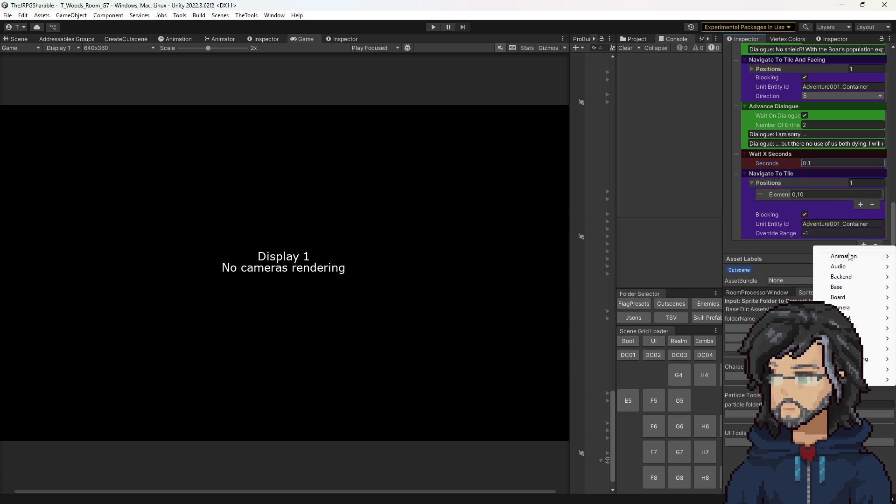
pyautogui.moveTo(856, 328)
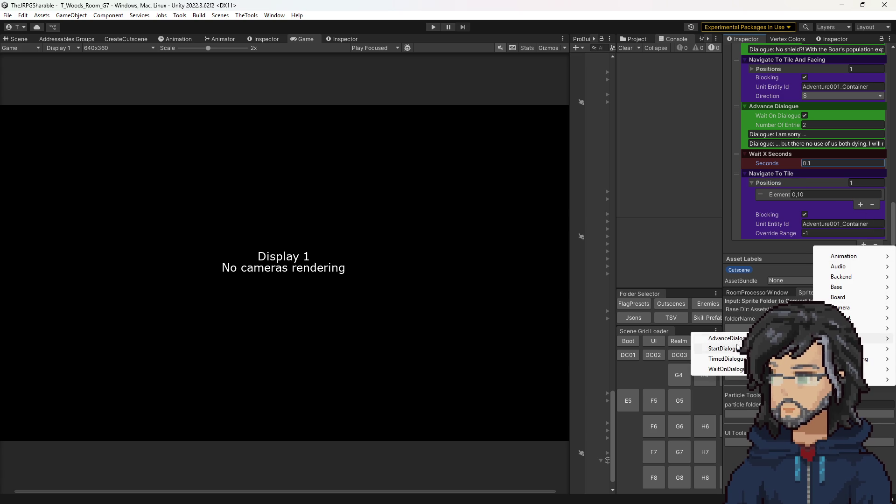
pyautogui.click(734, 333)
pyautogui.moveTo(741, 177); pyautogui.dragTo(740, 174)
pyautogui.click(822, 195)
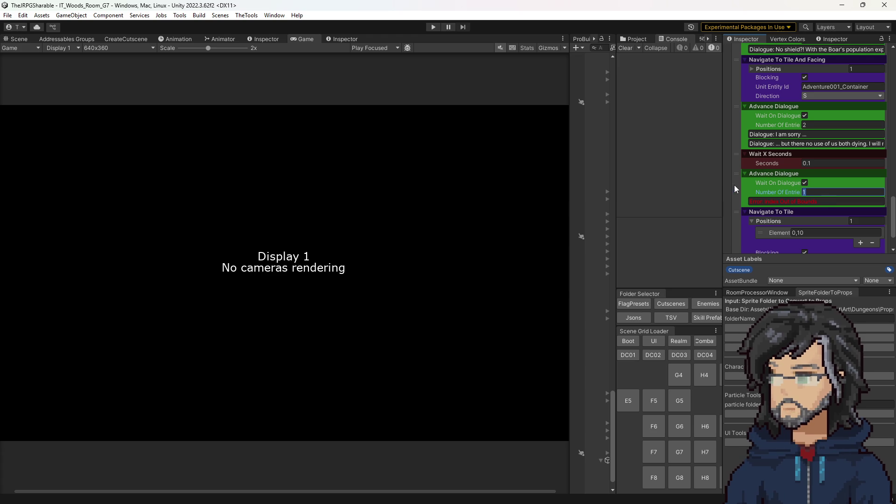
pyautogui.click(813, 125)
pyautogui.write('1')
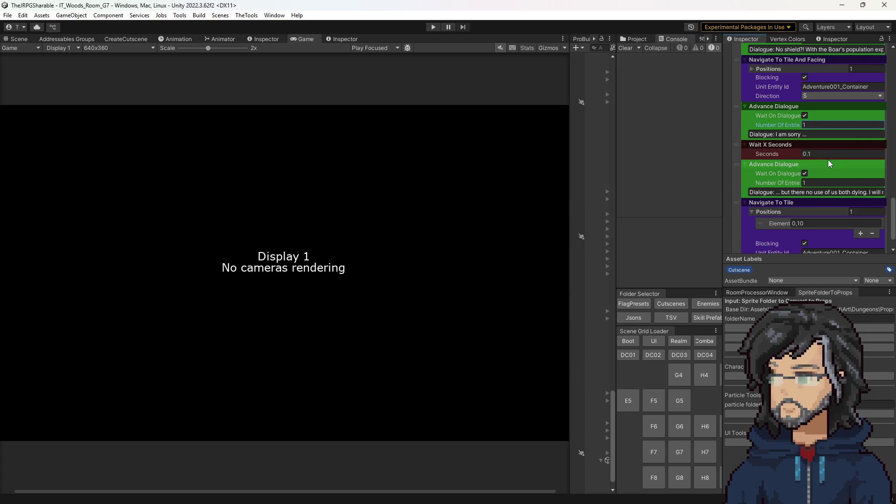
pyautogui.click(470, 85)
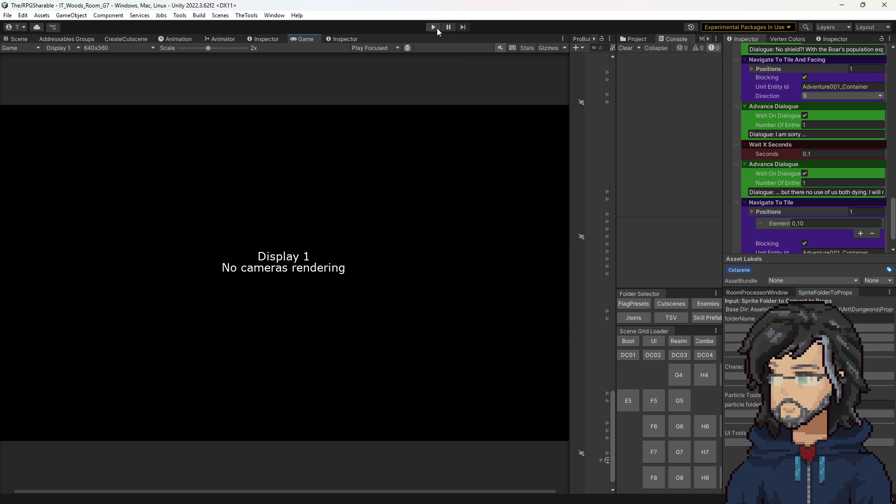
# Play the game to watch the boar cutscene's split apology.
pyautogui.click(435, 28)
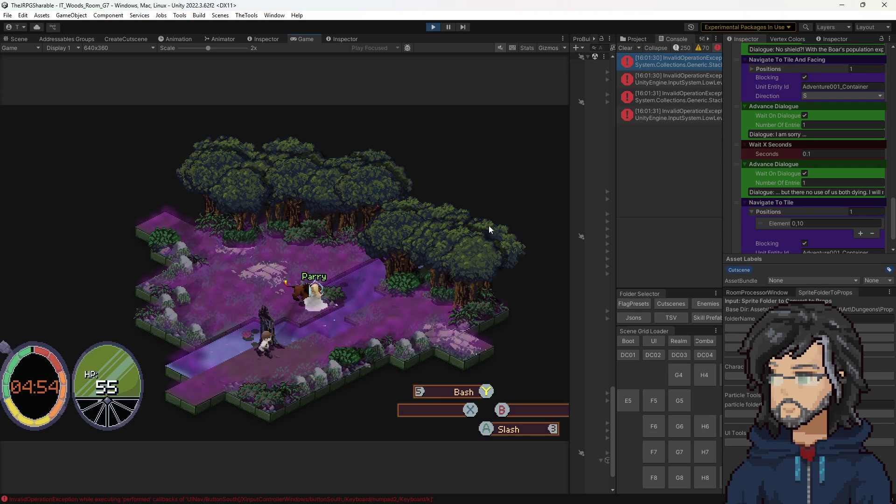
pyautogui.scroll(-5, 684, 226)
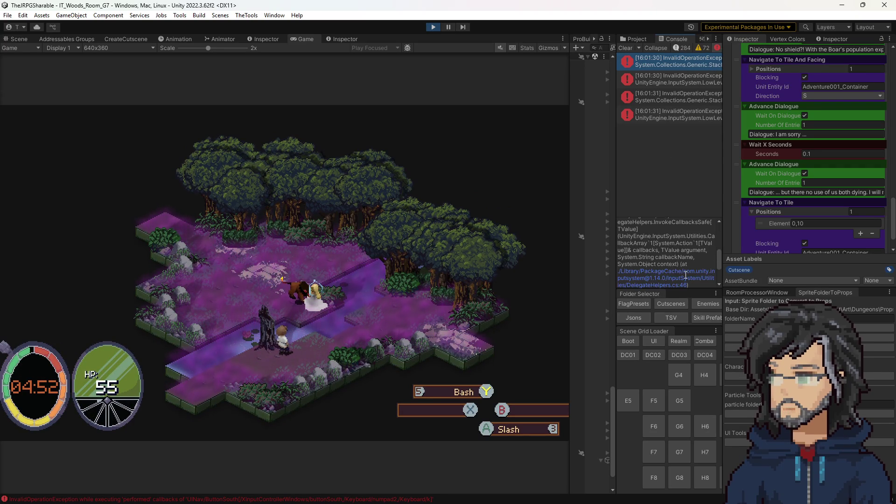
pyautogui.scroll(4, 677, 250)
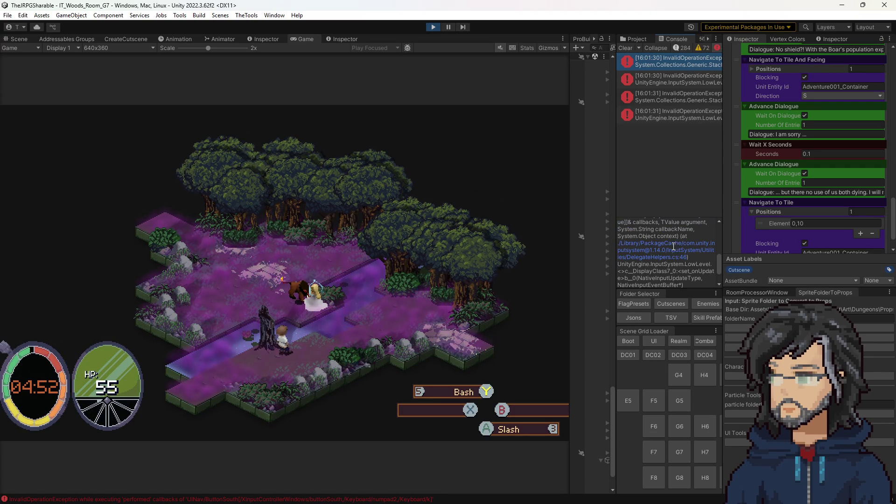
pyautogui.scroll(5, 679, 260)
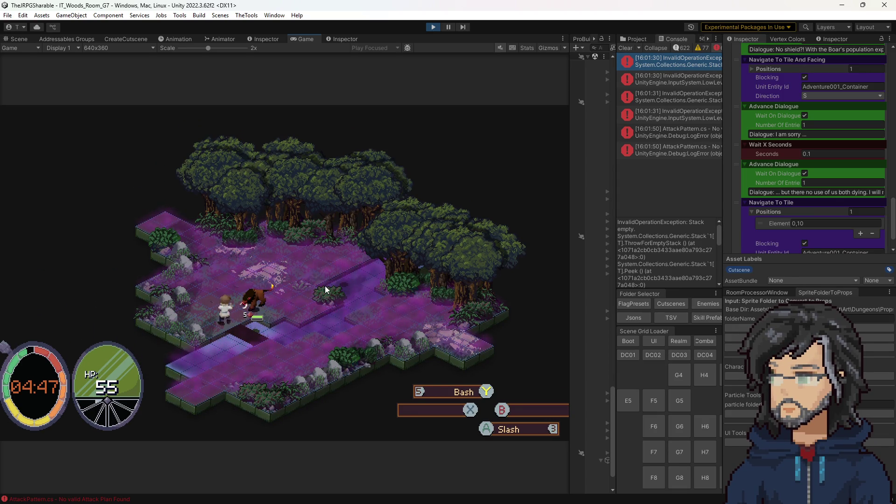
# Change the wait between the apology lines to 0.2 seconds, then stop the game.
pyautogui.click(825, 154)
pyautogui.write('02')
pyautogui.press('BackSpace')
pyautogui.write('.2')
pyautogui.press('Return')
pyautogui.hotkey('ctrl', 's')
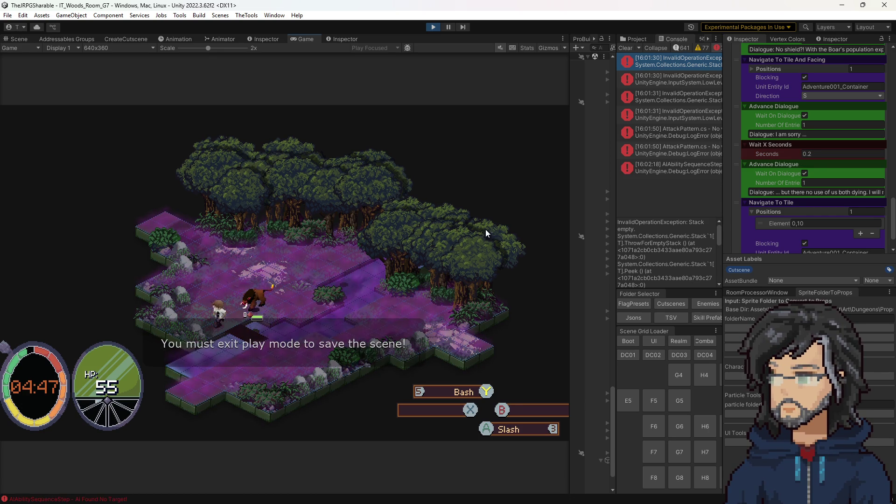
pyautogui.click(624, 48)
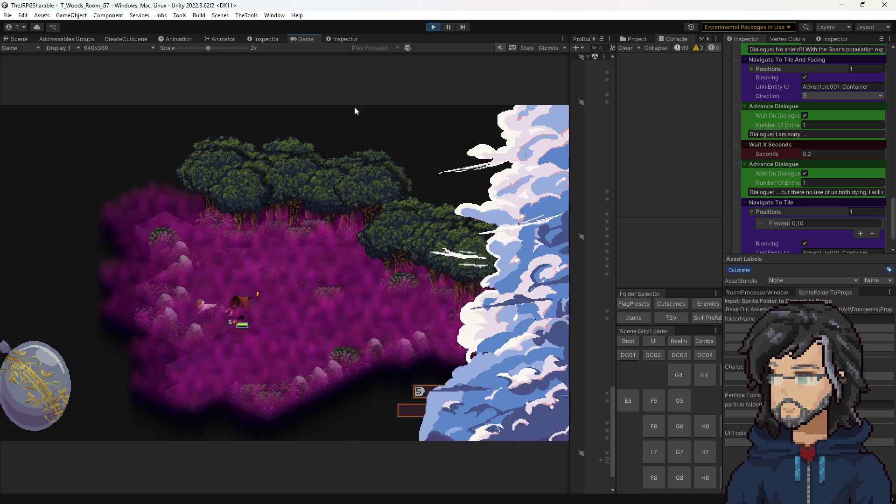
pyautogui.click(434, 27)
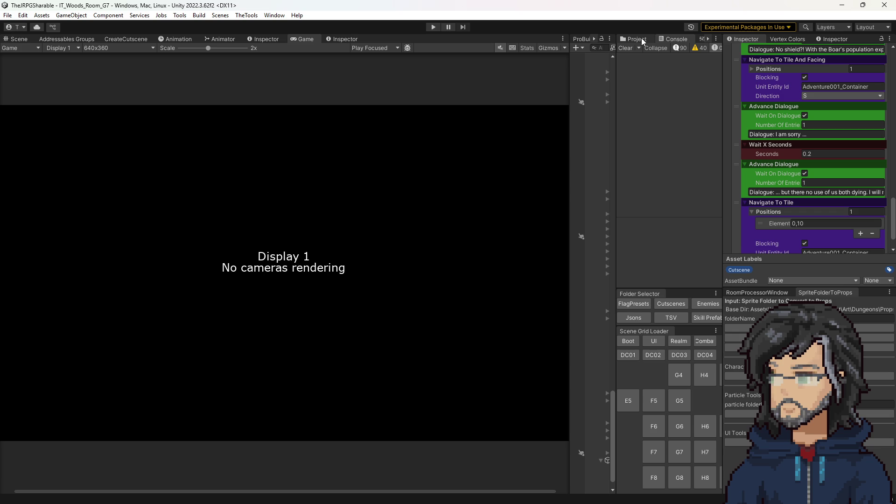
# Replay through to the Goddess Realm, stop the game, and clear the Console.
pyautogui.click(434, 26)
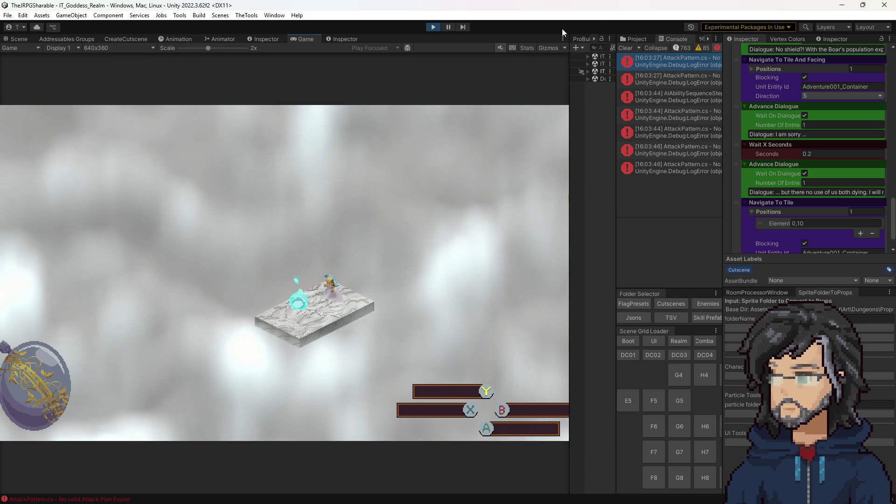
pyautogui.click(626, 48)
pyautogui.click(431, 27)
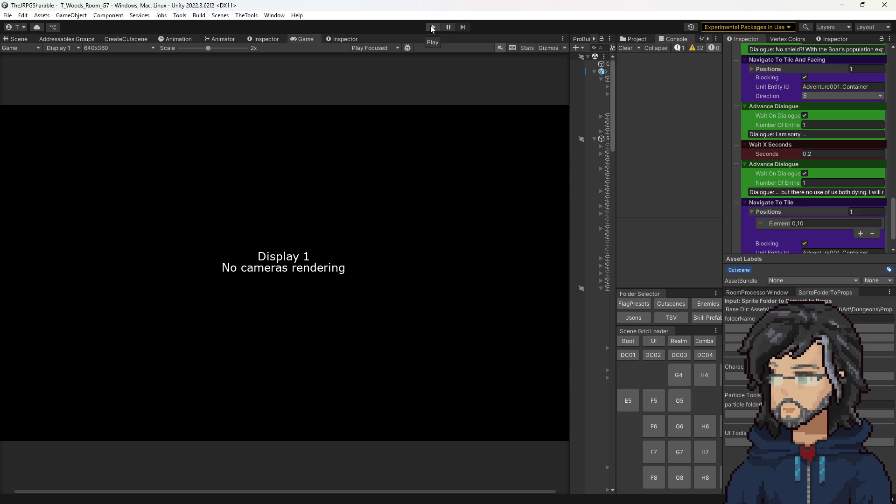
pyautogui.click(623, 48)
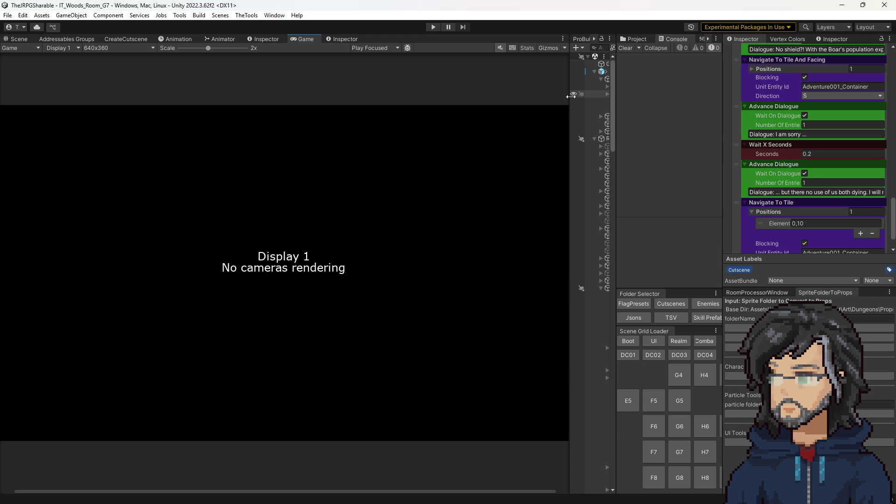
# Load the H6, i6, J6 and G7 forest rooms with the Scene Grid Loader.
pyautogui.moveTo(571, 96); pyautogui.dragTo(574, 96)
pyautogui.click(707, 426)
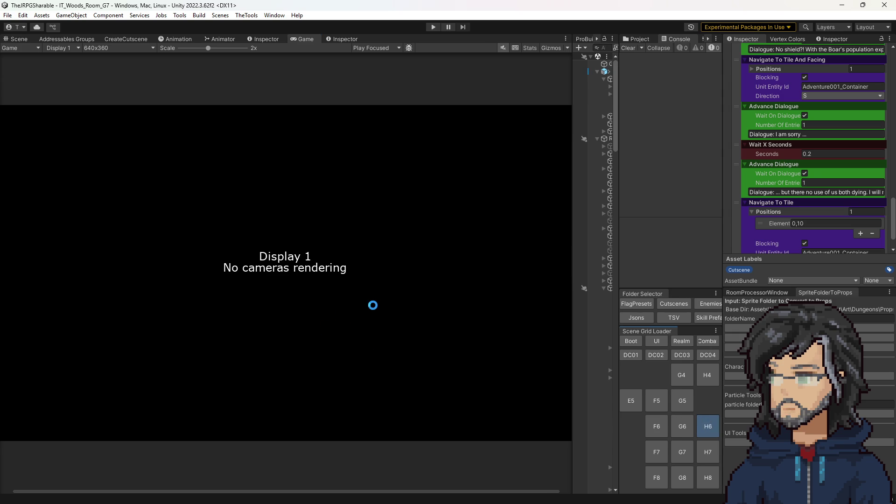
pyautogui.click(18, 39)
pyautogui.moveTo(262, 214)
pyautogui.mouseDown()
pyautogui.moveTo(225, 196)
pyautogui.moveTo(276, 280)
pyautogui.mouseUp()
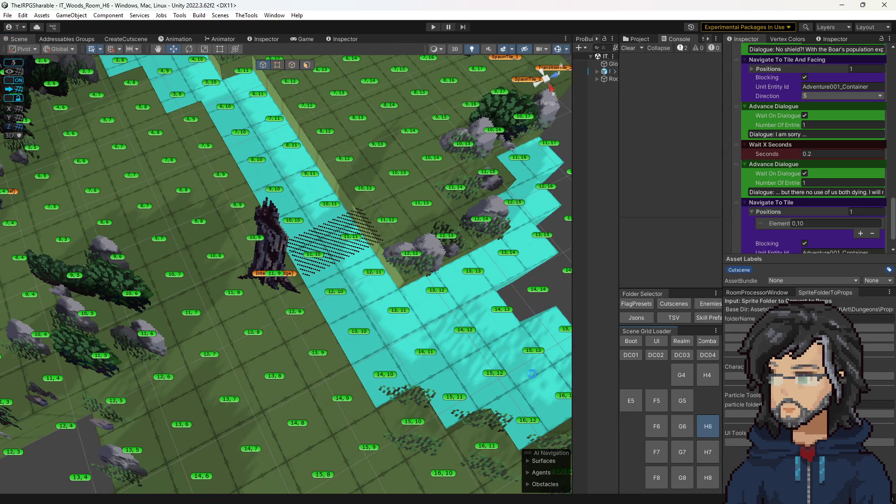
pyautogui.moveTo(619, 373); pyautogui.dragTo(570, 376)
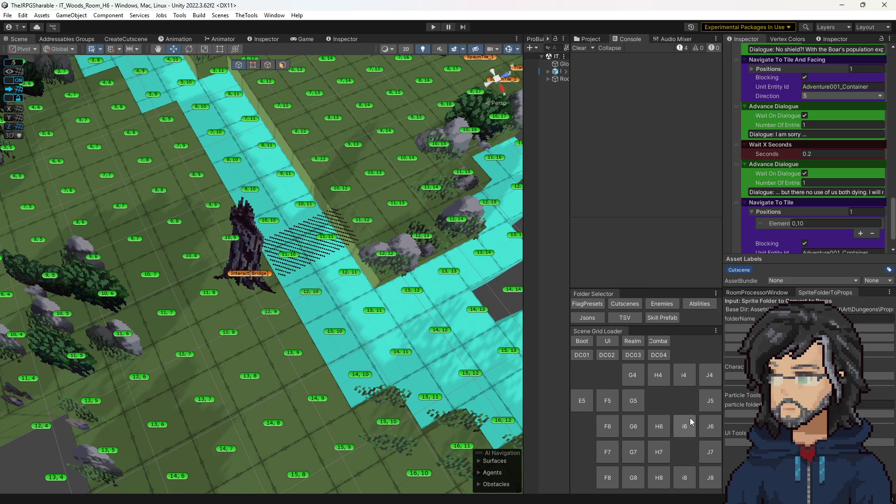
pyautogui.click(684, 426)
pyautogui.moveTo(368, 236); pyautogui.dragTo(374, 237)
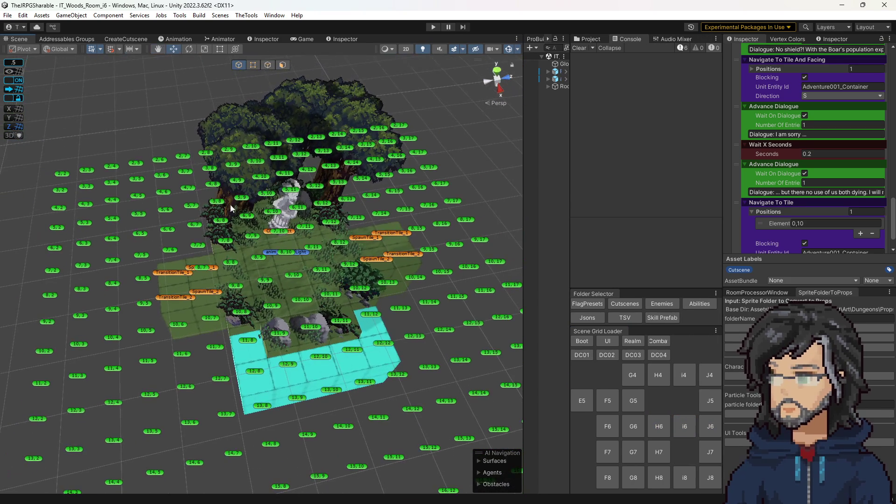
pyautogui.click(709, 425)
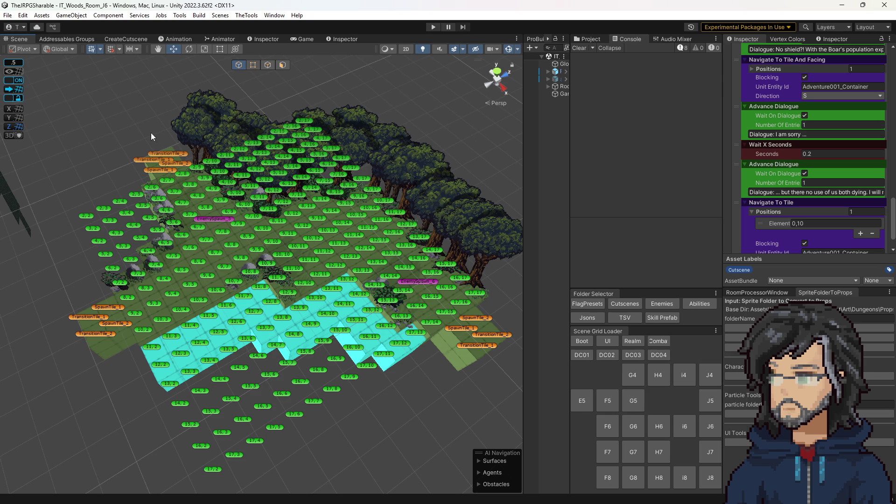
pyautogui.click(633, 452)
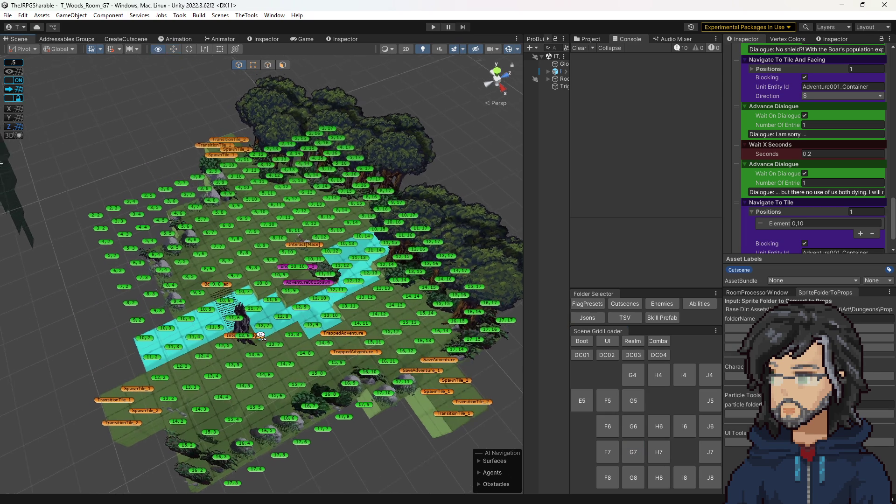
# View the G7 room top-down and inspect the BoarAlerted cutscene's address.
pyautogui.scroll(5, 274, 343)
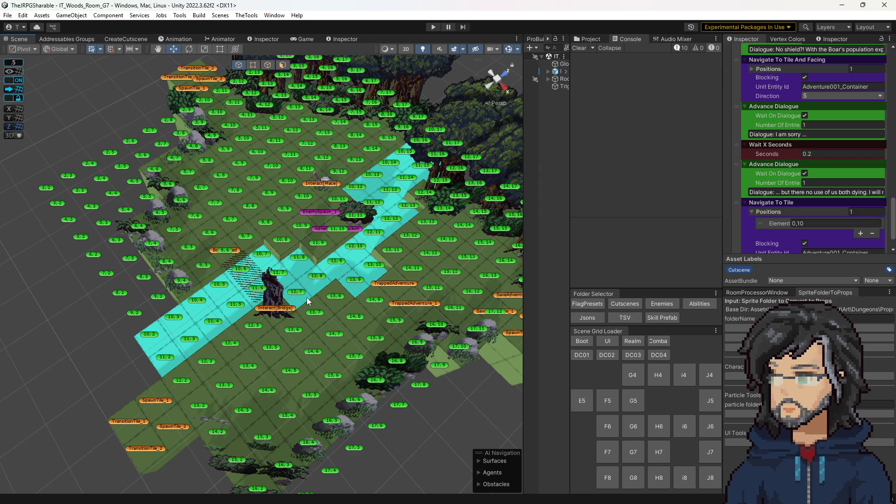
pyautogui.scroll(10, 299, 280)
pyautogui.scroll(-10, 384, 220)
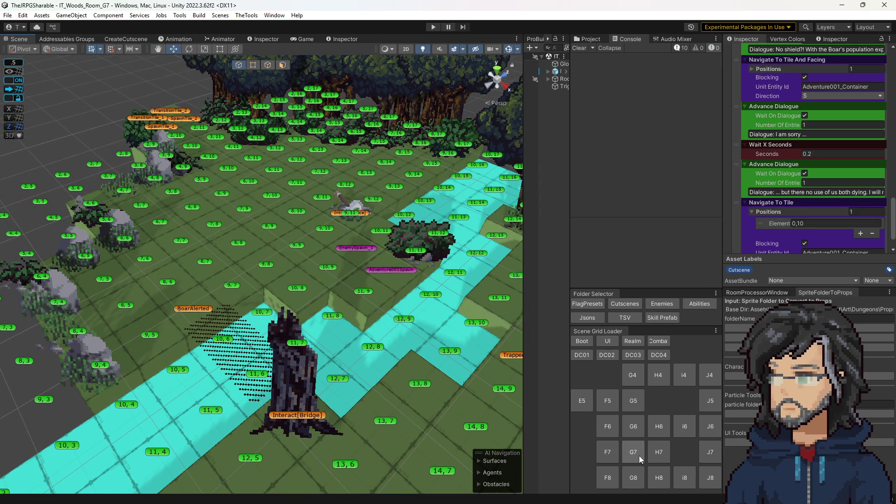
pyautogui.scroll(-5, 364, 264)
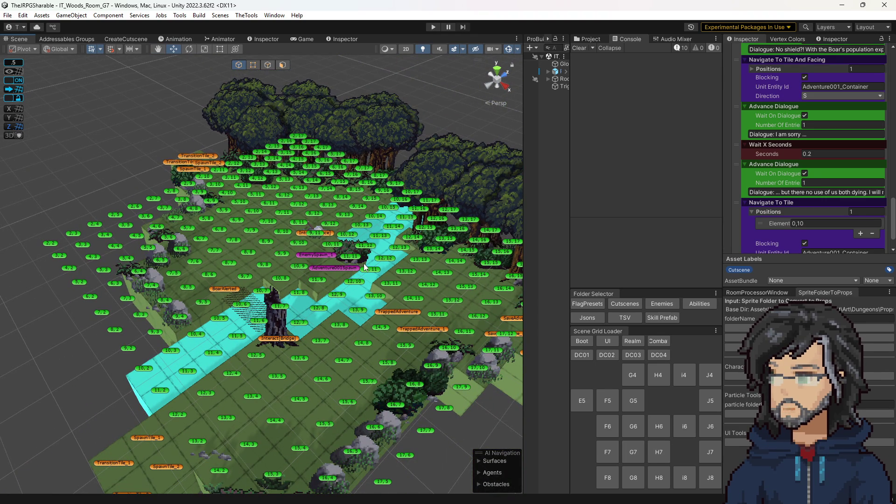
pyautogui.scroll(5, 388, 280)
pyautogui.press('Left')
pyautogui.moveTo(376, 303)
pyautogui.mouseDown()
pyautogui.moveTo(335, 332)
pyautogui.moveTo(354, 341)
pyautogui.mouseUp()
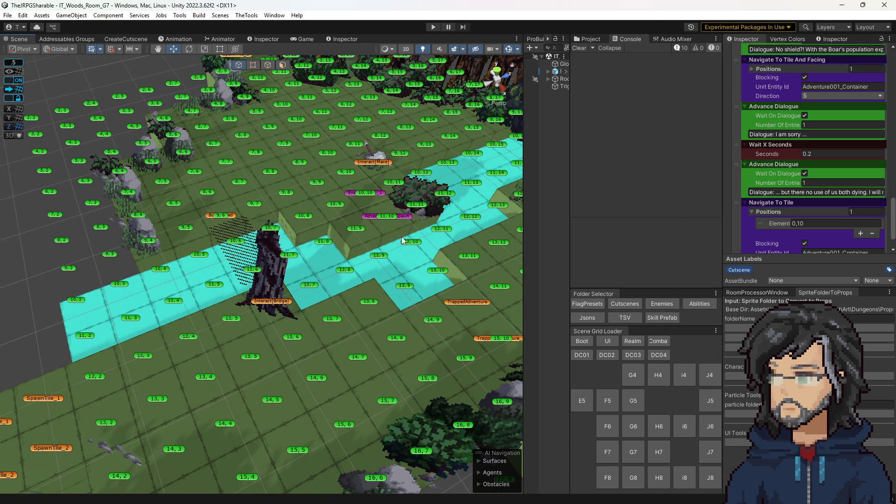
pyautogui.scroll(15, 770, 170)
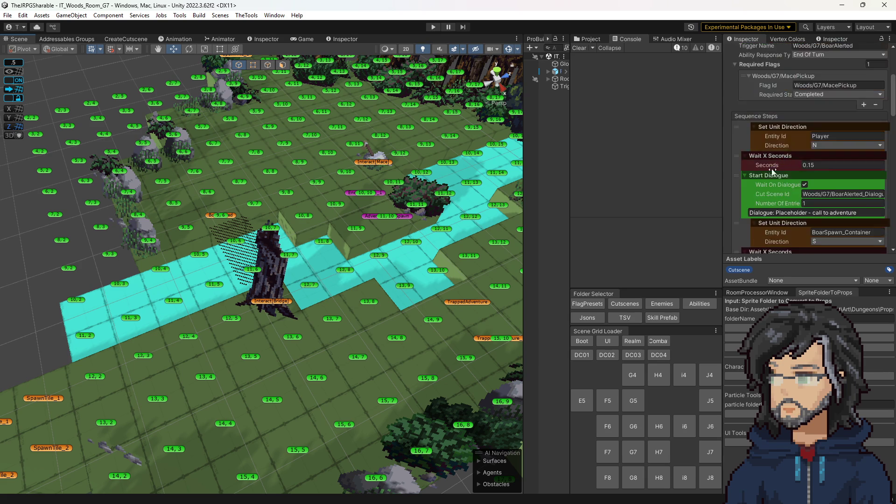
pyautogui.click(793, 70)
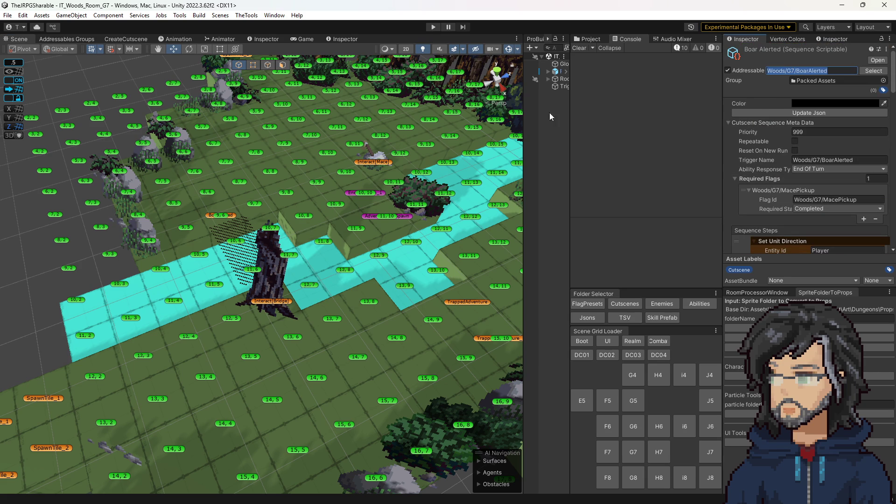
# Browse the project's Cutscenes folders, including Goddess_Realm, and bring up the CreateCutscene window.
pyautogui.moveTo(570, 98); pyautogui.dragTo(488, 106)
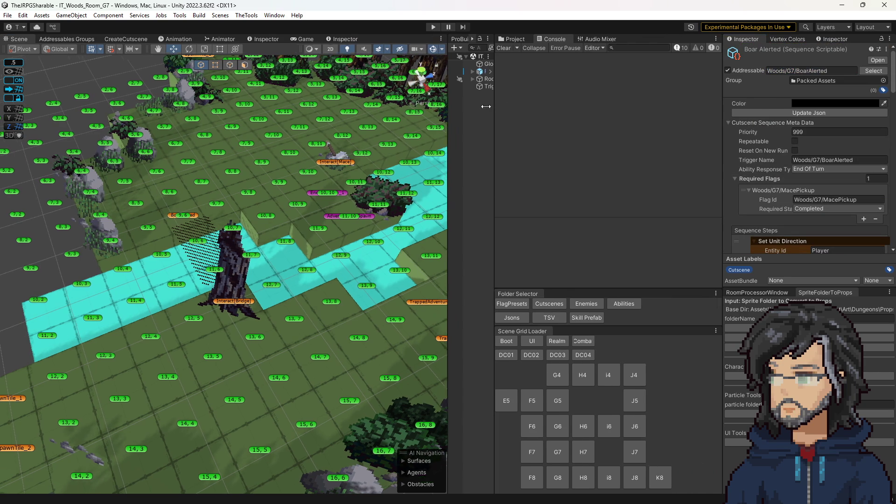
pyautogui.click(510, 38)
pyautogui.scroll(-3, 582, 173)
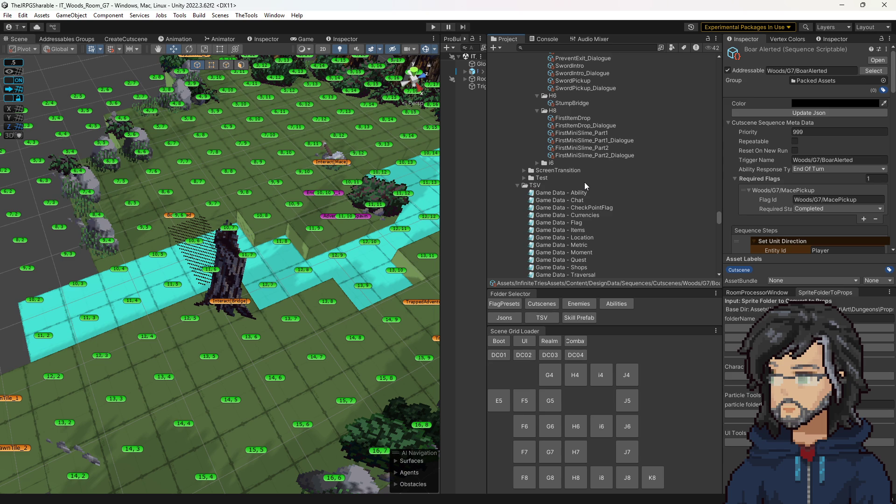
pyautogui.scroll(6, 551, 177)
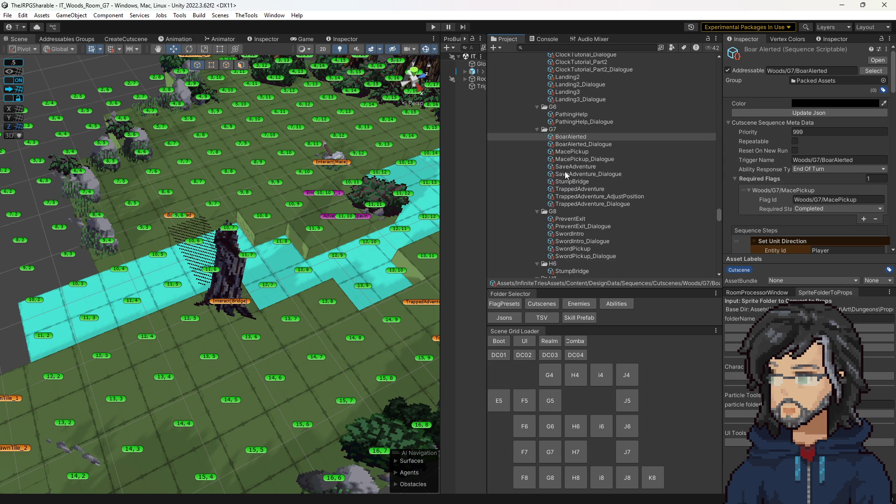
pyautogui.scroll(8, 562, 168)
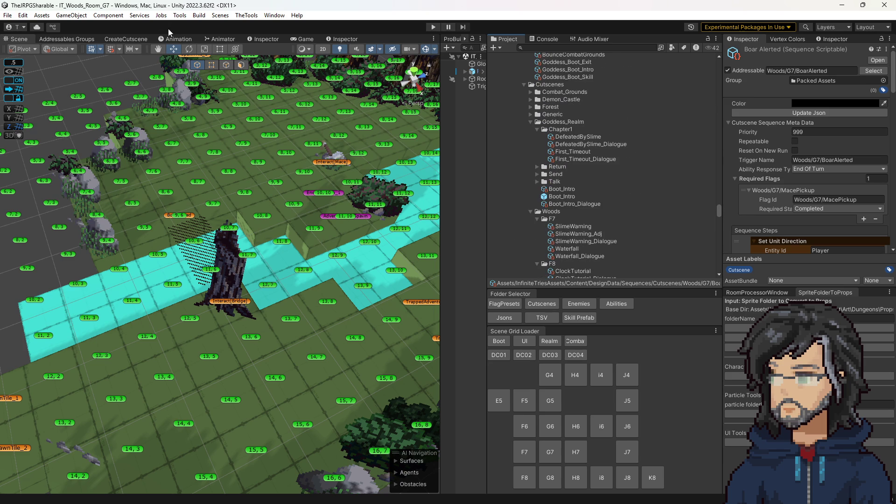
pyautogui.click(108, 38)
# Set zone GoddessRealm, room Chapter1, name DefeatedByBoar, and fill the default trigger.
pyautogui.click(115, 58)
pyautogui.write('GoddessRealm')
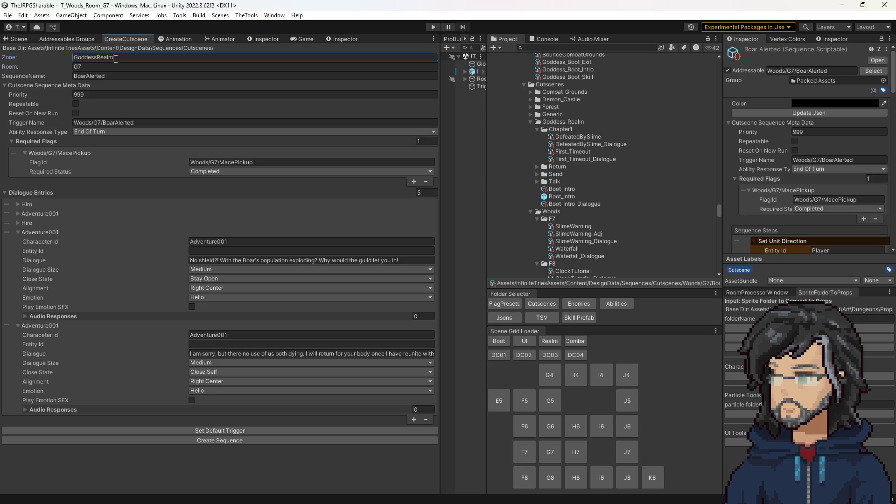
pyautogui.press('Tab')
pyautogui.write('Chapter1')
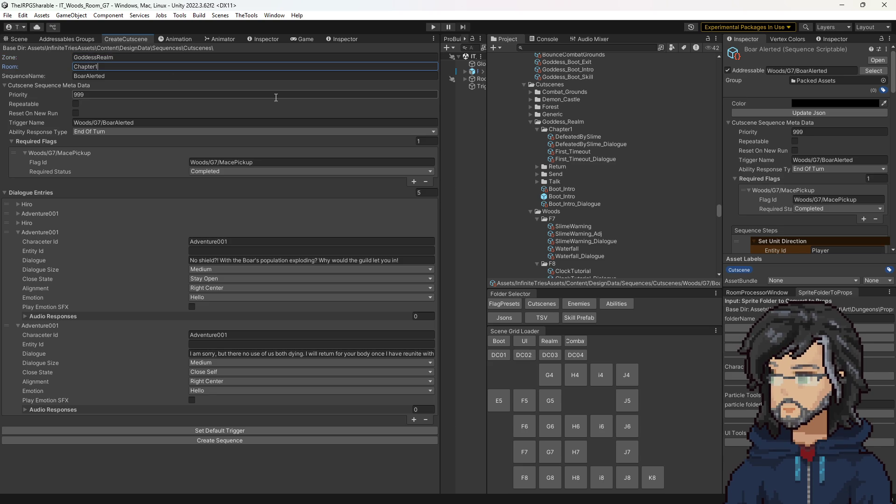
pyautogui.press('Tab')
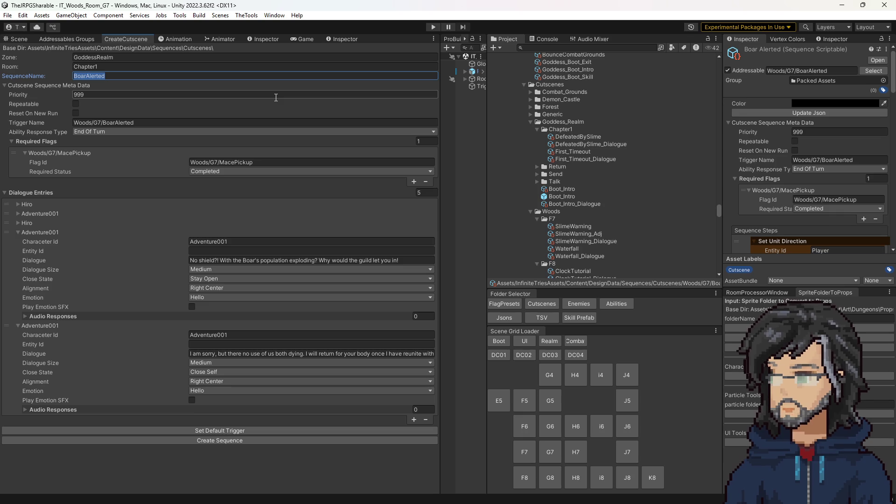
pyautogui.write('B')
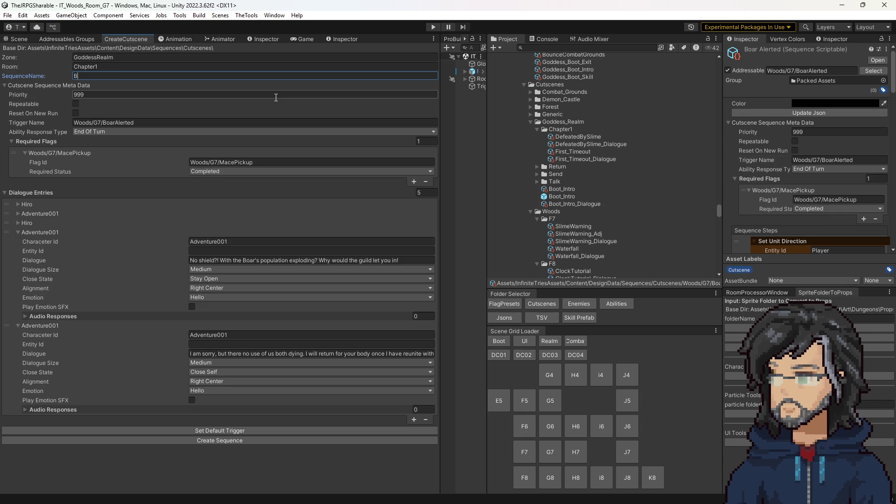
pyautogui.write('DefeatedByBoar')
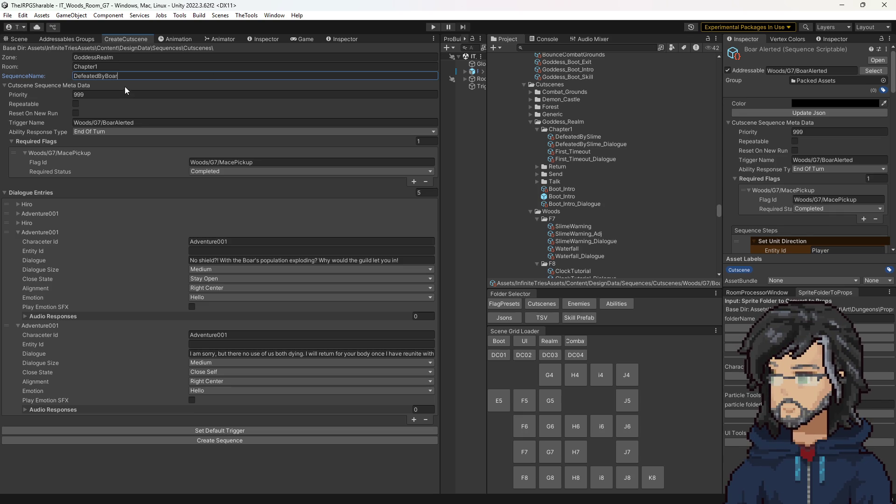
pyautogui.click(234, 430)
# Make Intro the only ability response type and set trigger name IT_Goddess_Realm.
pyautogui.click(143, 131)
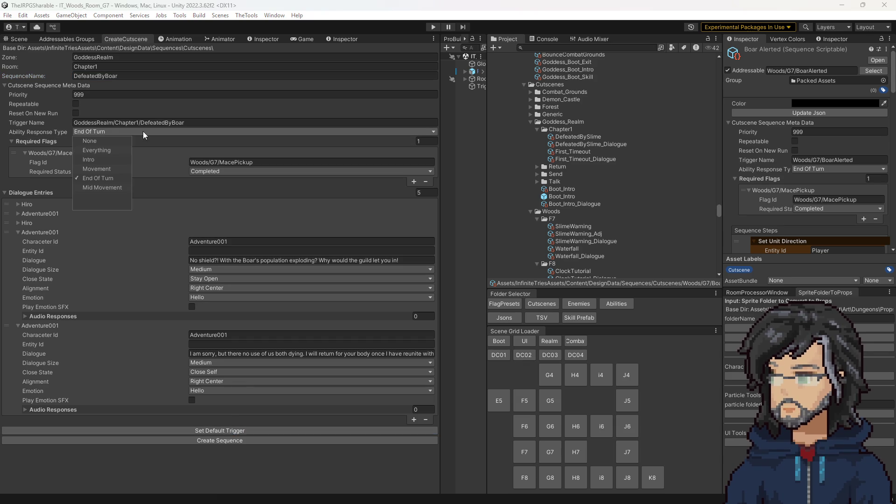
pyautogui.click(111, 157)
pyautogui.click(576, 154)
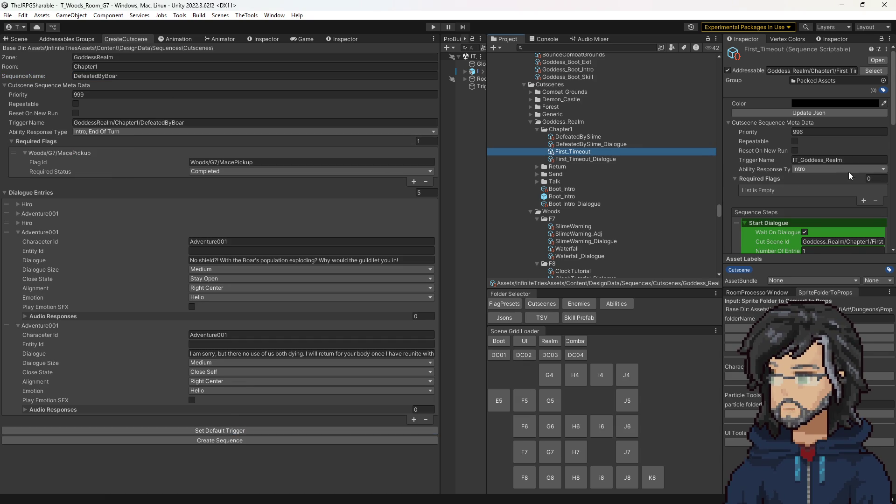
pyautogui.click(161, 122)
pyautogui.write('IT_Goddess_Realm')
pyautogui.click(100, 132)
pyautogui.click(102, 178)
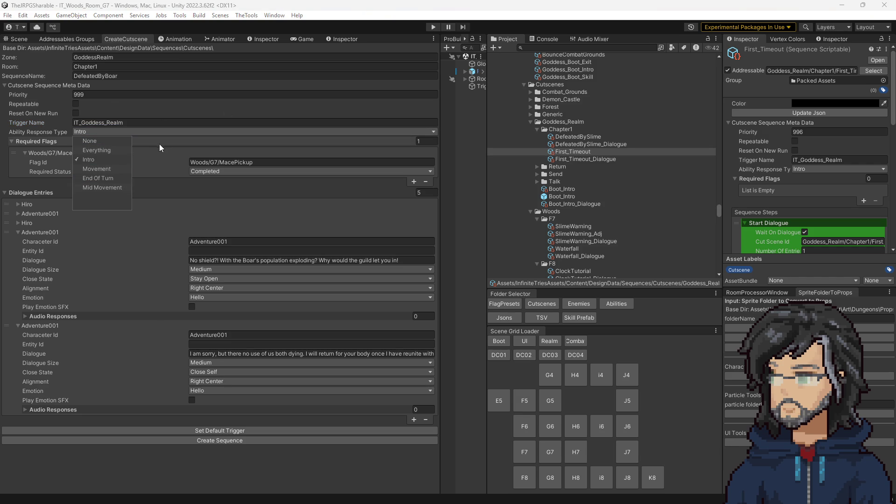
pyautogui.click(199, 184)
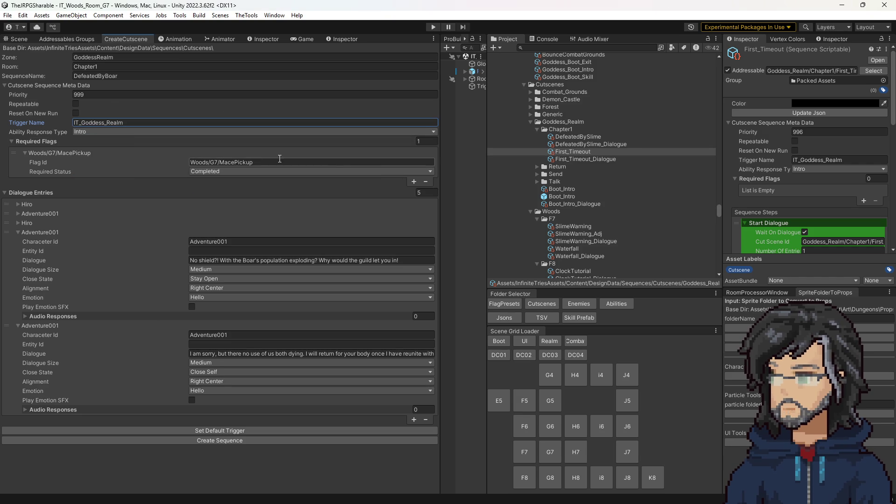
# Set the required Flag Id to Woods/G7/BoarAlerted, copied from BoarAlerted's address.
pyautogui.scroll(-5, 570, 205)
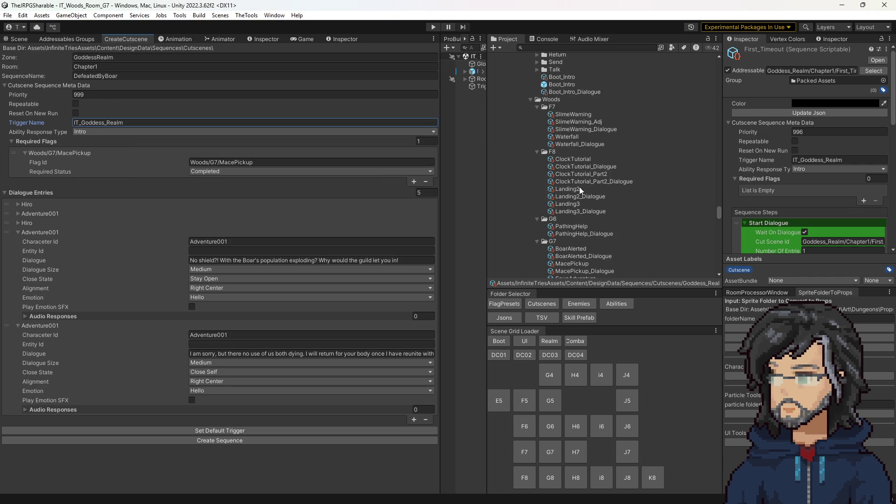
pyautogui.scroll(-3, 579, 186)
pyautogui.click(576, 192)
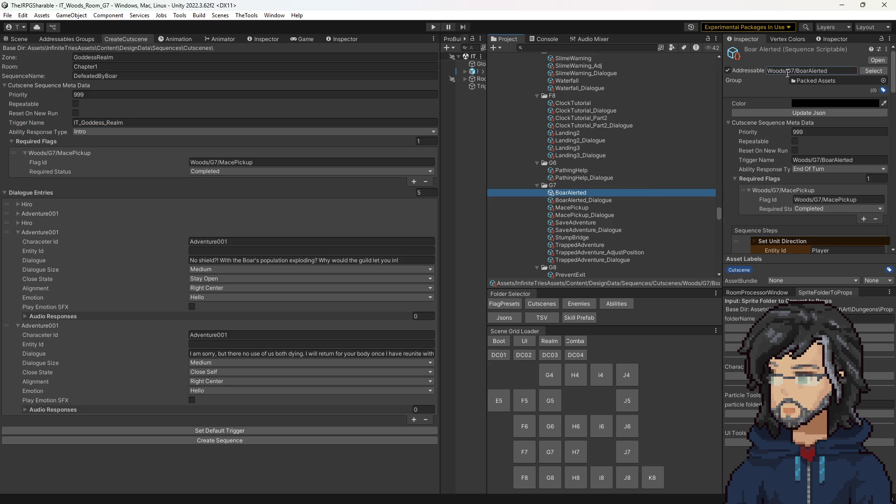
pyautogui.click(788, 70)
pyautogui.hotkey('ctrl', 'c')
pyautogui.click(298, 162)
pyautogui.hotkey('ctrl', 'v')
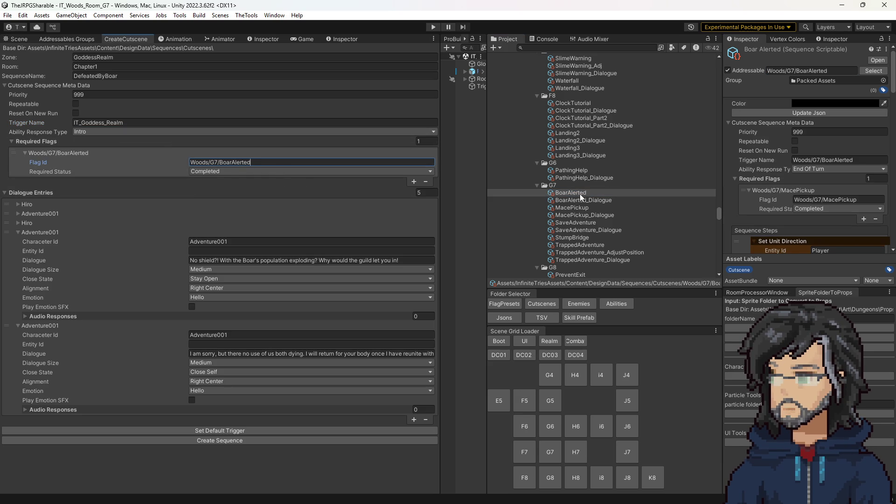
# Check the DefeatedBySlime and First_Timeout cutscenes' priorities for reference.
pyautogui.scroll(4, 592, 187)
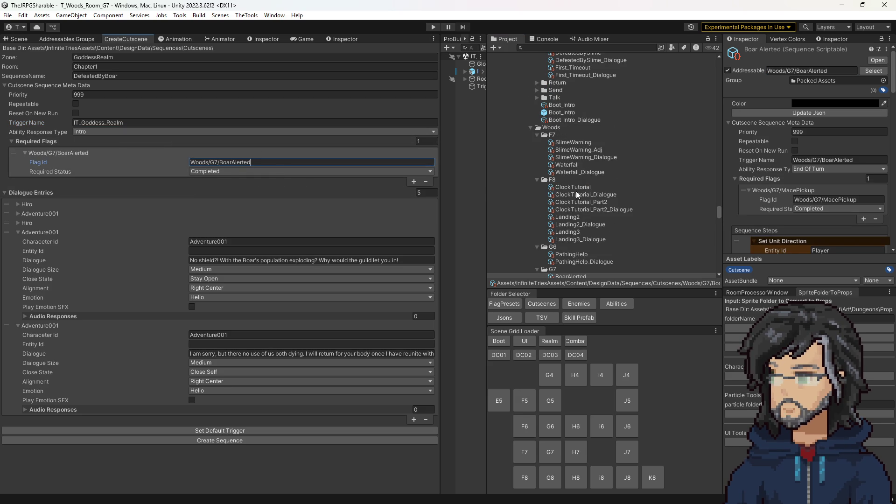
pyautogui.scroll(3, 572, 177)
pyautogui.click(577, 109)
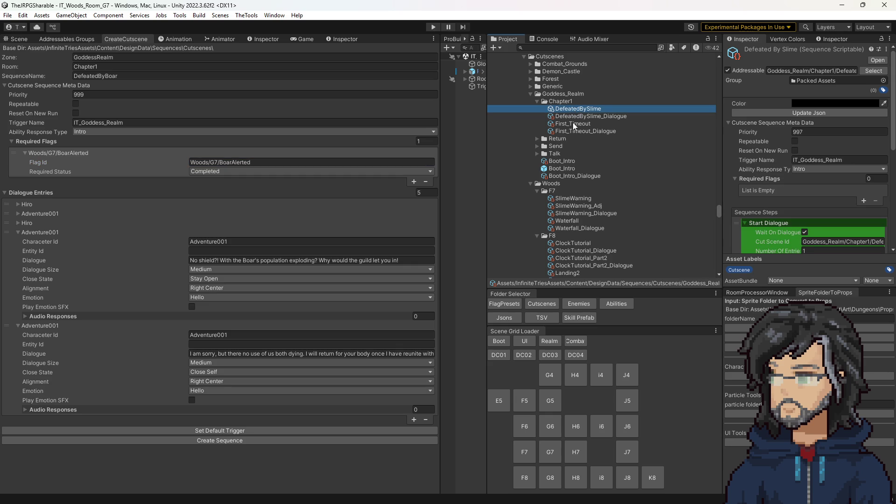
pyautogui.click(573, 124)
pyautogui.click(93, 94)
# Set priority to 995 and make Hiro's line Medium size, Bottom Center aligned.
pyautogui.press('BackSpace')
pyautogui.write('5')
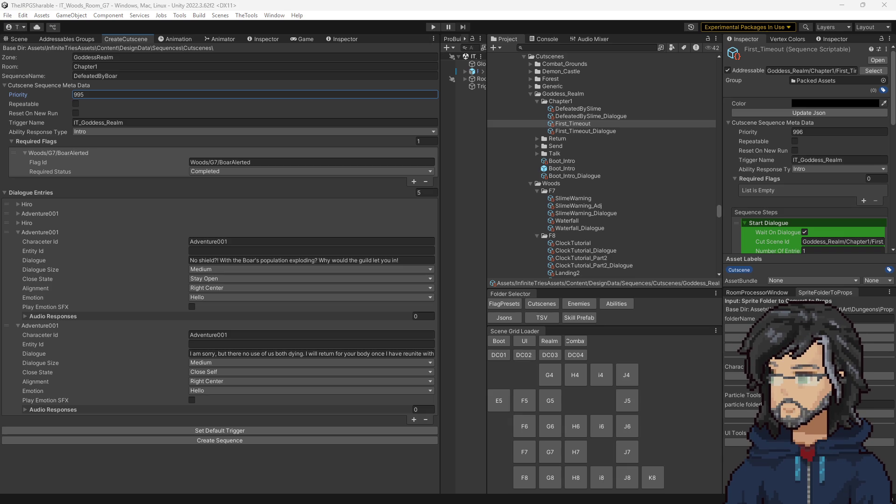
pyautogui.click(24, 204)
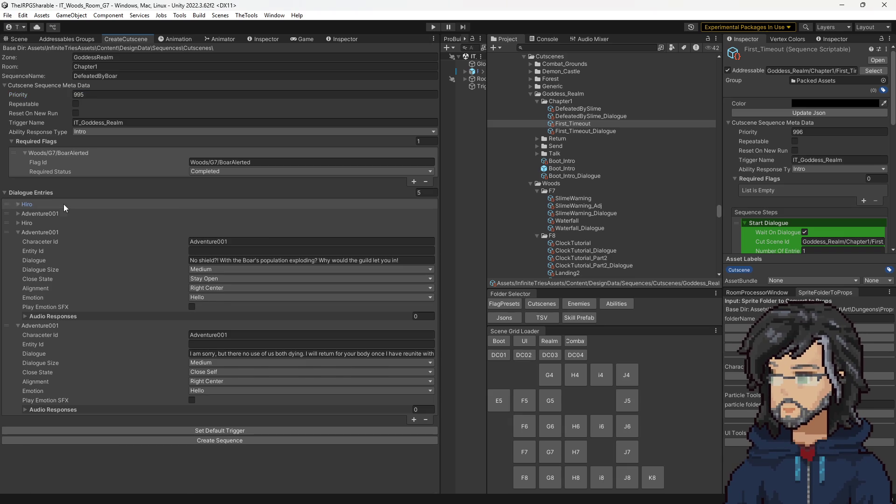
pyautogui.click(226, 232)
pyautogui.hotkey('ctrl', 'v')
pyautogui.click(235, 241)
pyautogui.click(228, 254)
pyautogui.click(209, 260)
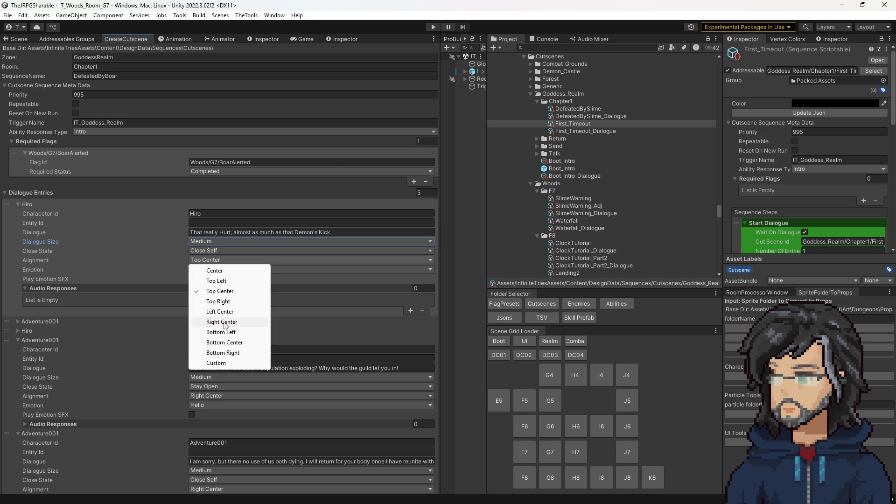
pyautogui.click(224, 343)
# Cut dialogue entries to 1, set Hiro's Close State to Stay Open, then raise entries to 2.
pyautogui.click(425, 193)
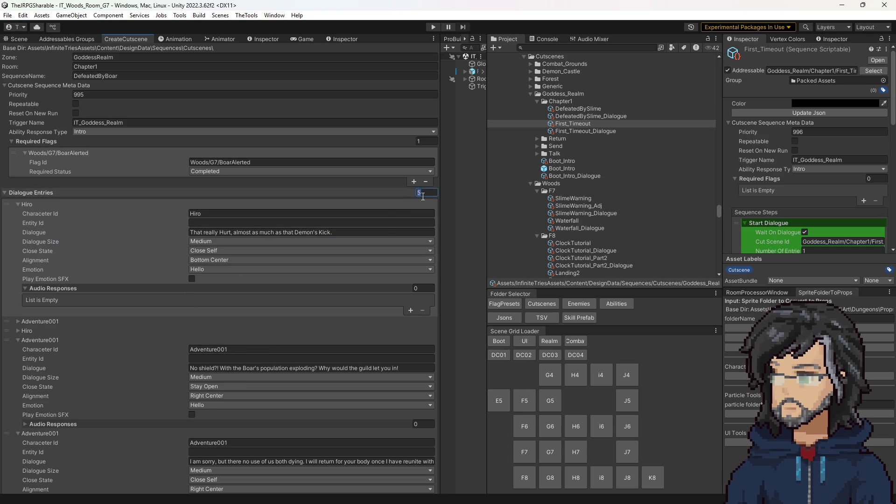
pyautogui.write('1')
pyautogui.press('Return')
pyautogui.click(218, 250)
pyautogui.click(219, 291)
pyautogui.click(425, 192)
pyautogui.write('2')
pyautogui.press('Return')
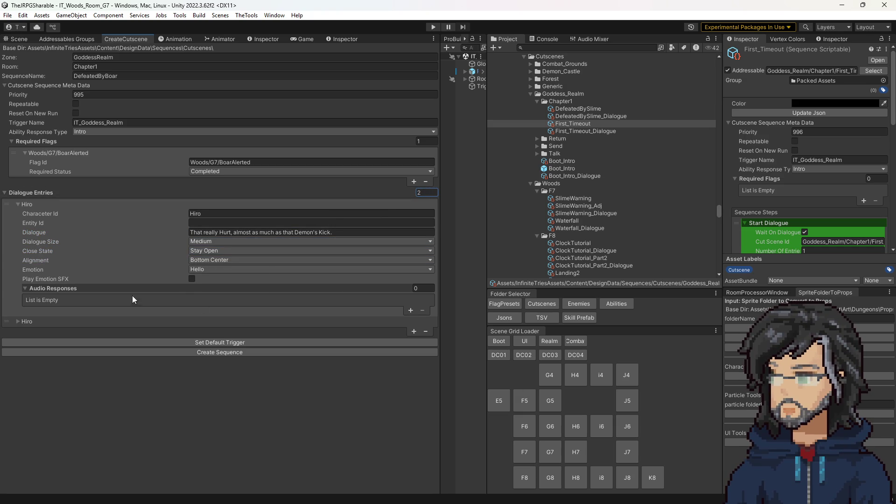
# Set the second entry's speaker to Goddess, keep medium size, and align it Top Center.
pyautogui.click(19, 204)
pyautogui.click(18, 213)
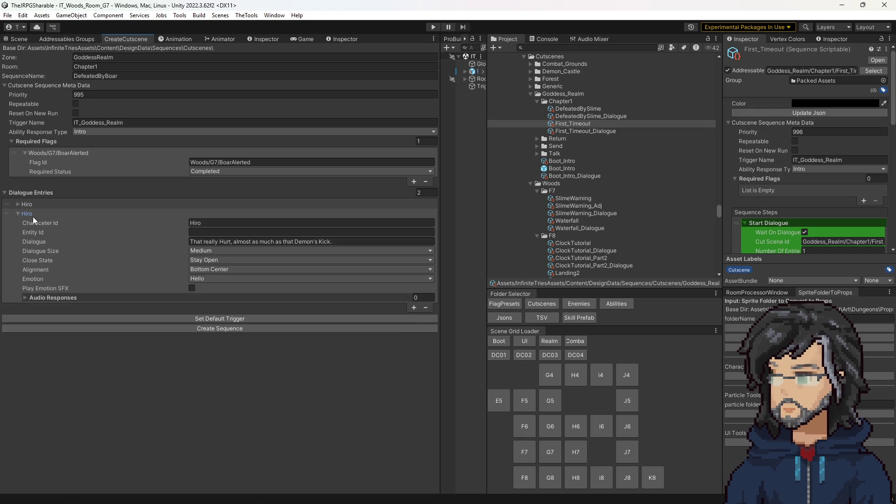
pyautogui.click(215, 227)
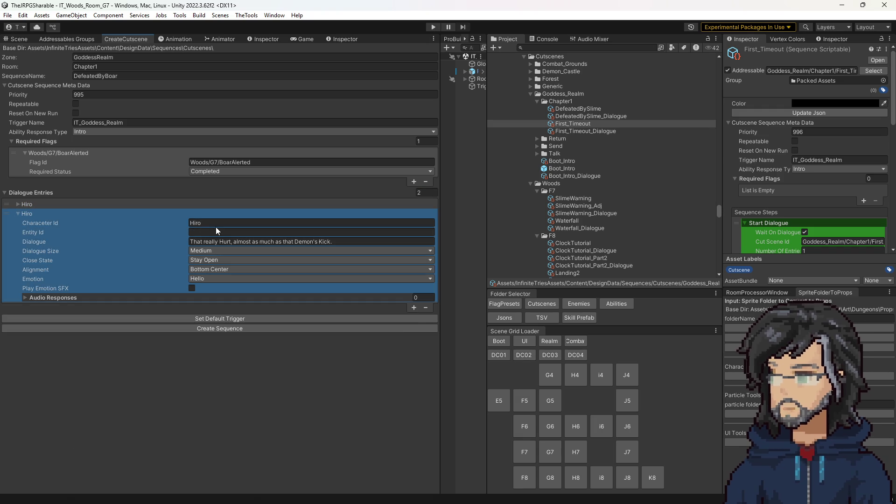
pyautogui.write('Goddess')
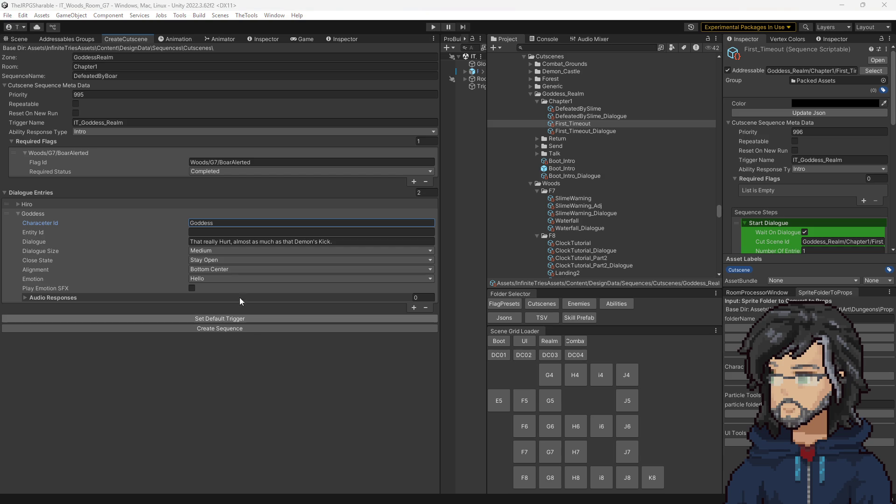
pyautogui.click(254, 251)
pyautogui.click(262, 250)
pyautogui.click(261, 251)
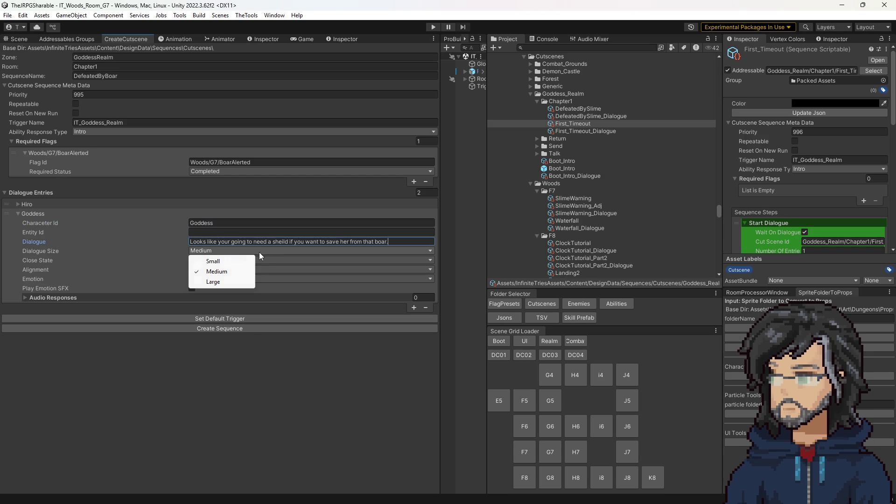
pyautogui.click(225, 271)
pyautogui.click(217, 270)
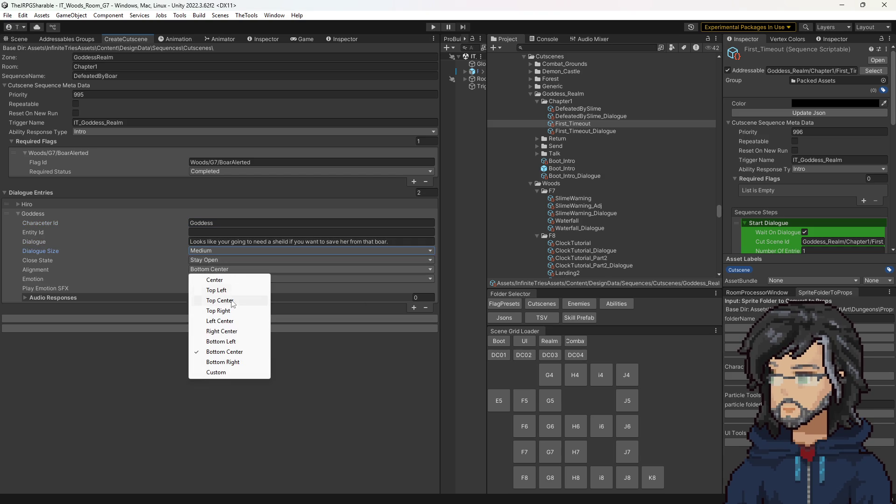
pyautogui.click(252, 300)
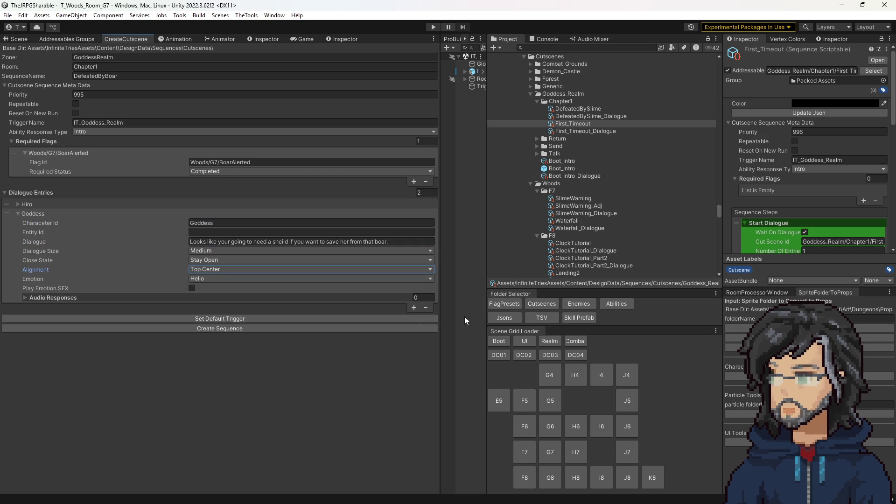
# Reset the dialogue entries to 1, then to 2 so the second copies Hiro's entry.
pyautogui.click(421, 193)
pyautogui.write('1')
pyautogui.press('Return')
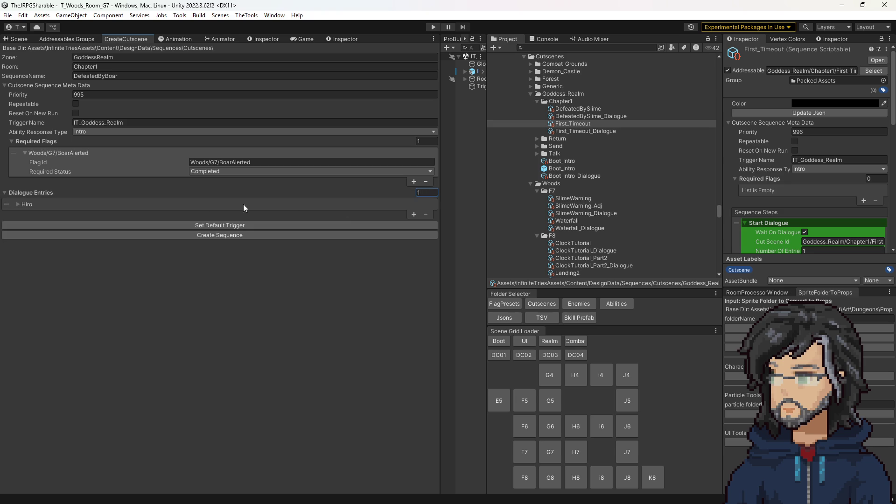
pyautogui.click(107, 204)
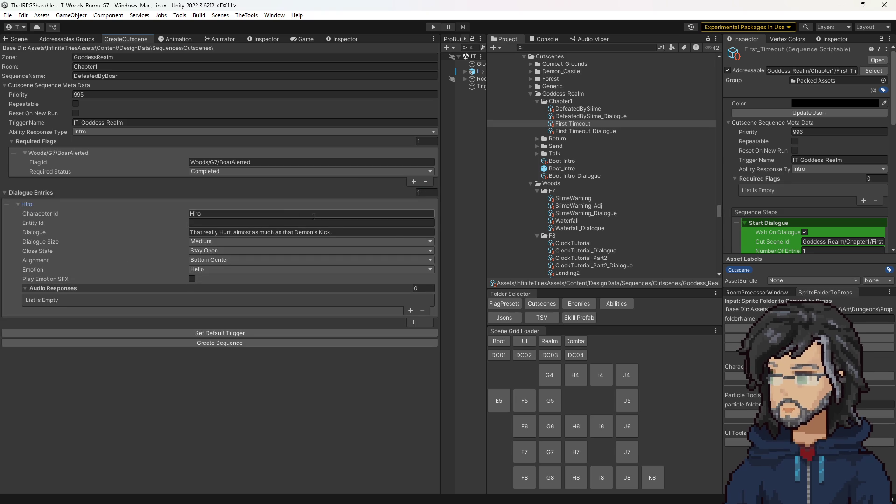
pyautogui.click(416, 193)
pyautogui.write('2')
pyautogui.press('Return')
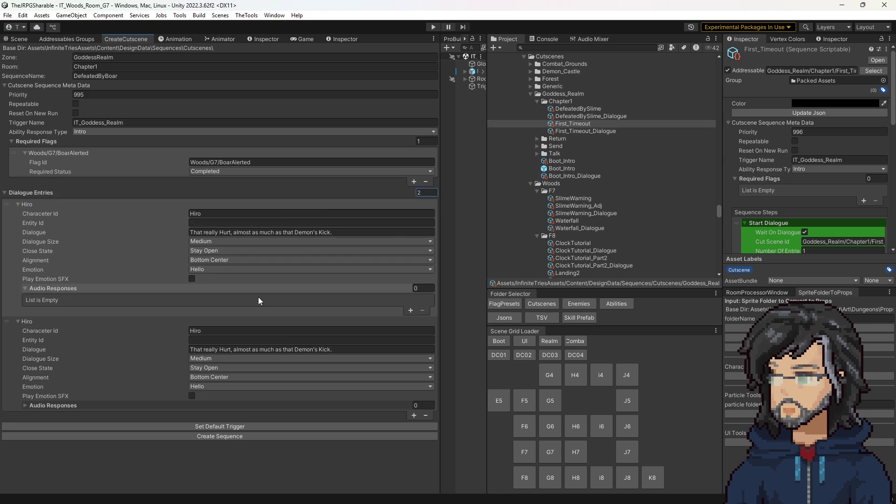
# Rename the copied entry's speaker to Goddess, paste the shield line, and align it Top Center.
pyautogui.click(216, 330)
pyautogui.write('Goddess')
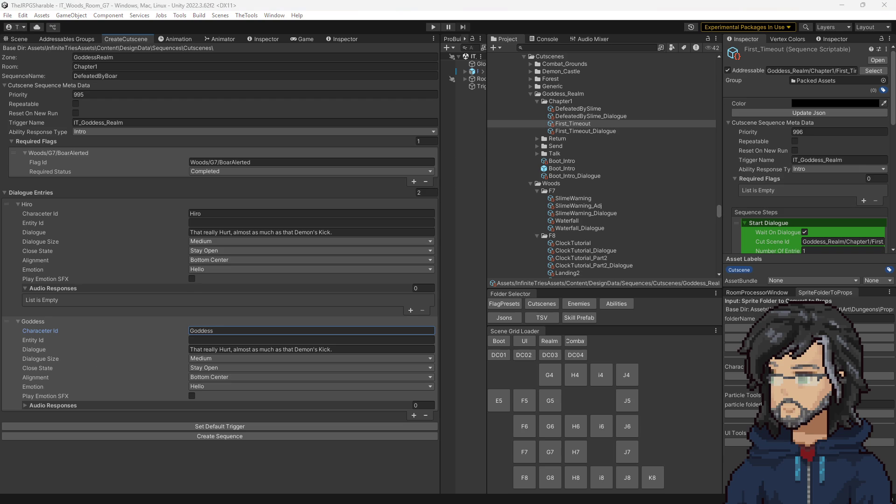
pyautogui.press('Tab')
pyautogui.press('Tab')
pyautogui.hotkey('ctrl', 'v')
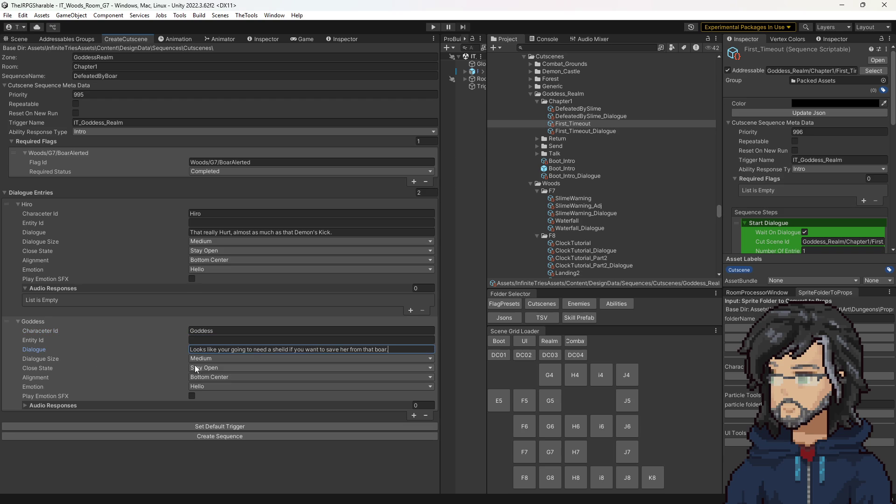
pyautogui.click(215, 377)
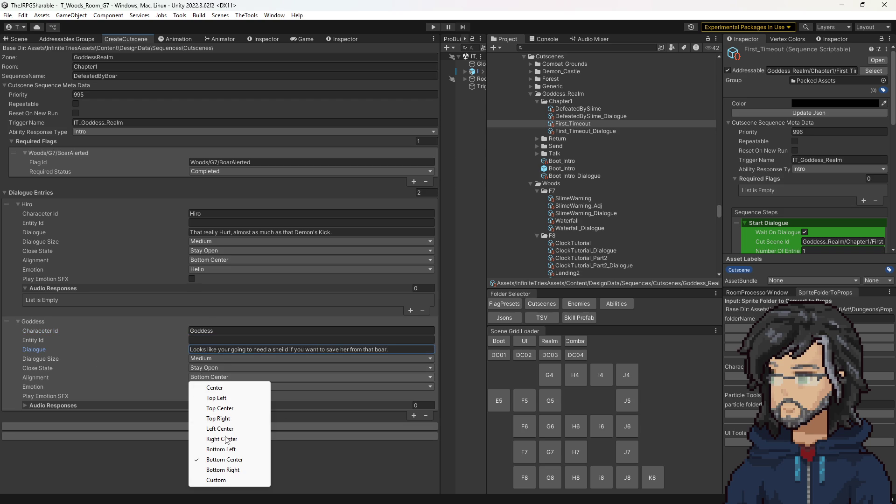
pyautogui.click(220, 408)
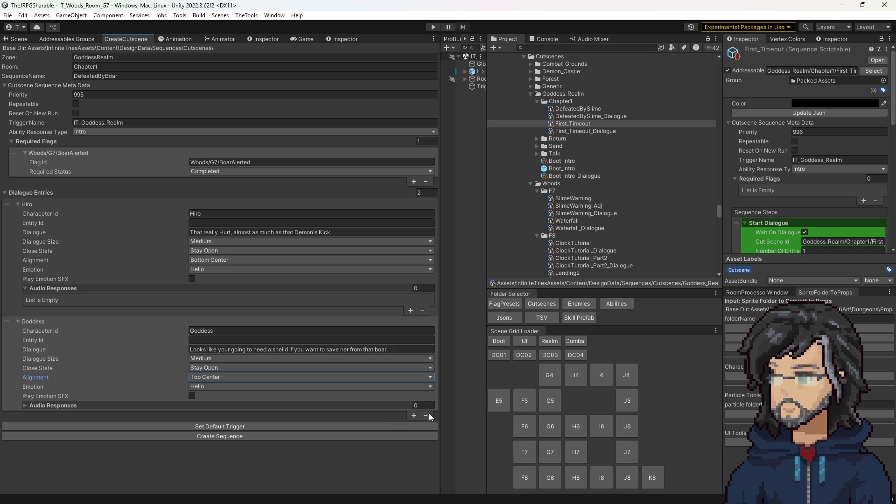
pyautogui.click(127, 204)
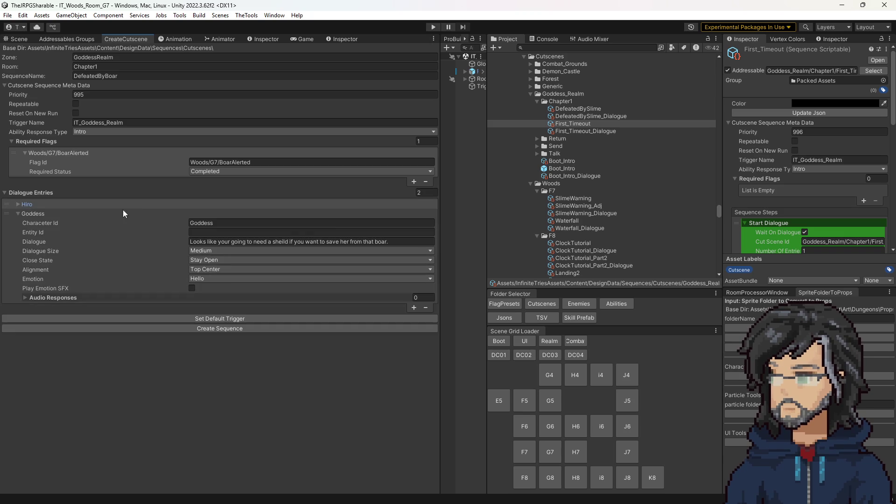
pyautogui.click(109, 214)
pyautogui.click(413, 223)
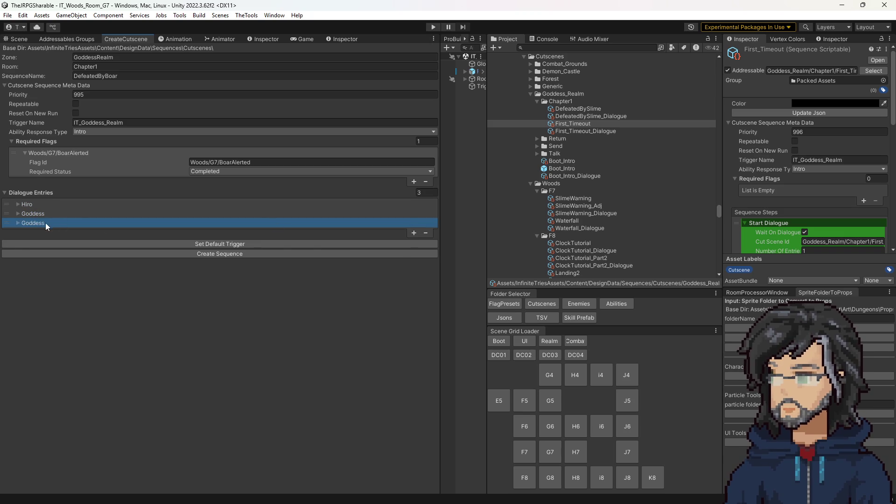
# Start editing the third entry's speaker and set its alignment to Top Center.
pyautogui.click(28, 223)
pyautogui.click(204, 236)
pyautogui.doubleClick(204, 235)
pyautogui.write('Hiro')
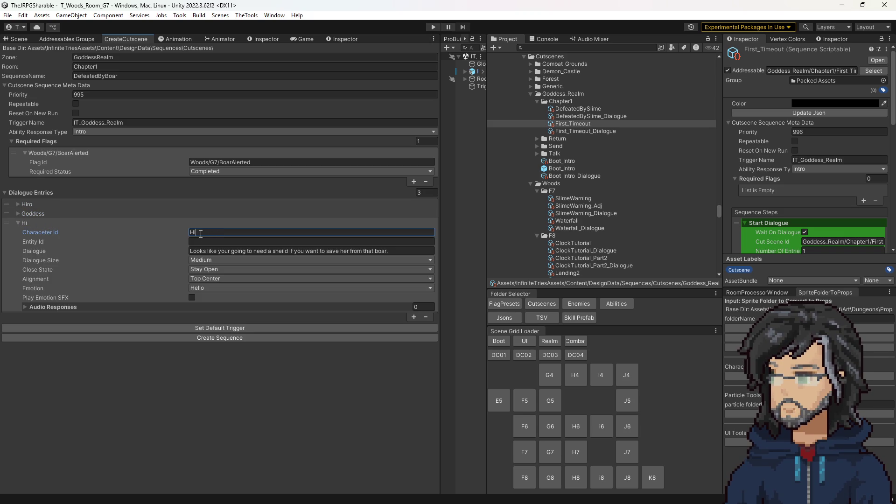
pyautogui.click(223, 279)
pyautogui.click(228, 360)
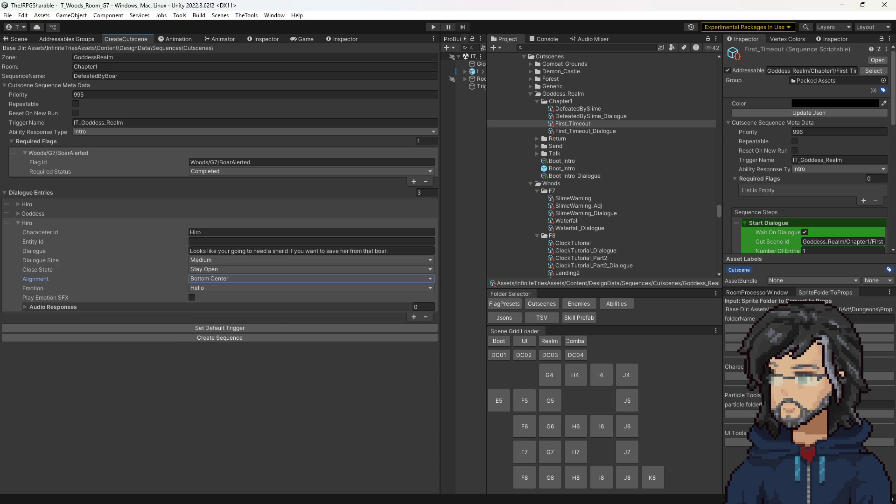
pyautogui.click(209, 278)
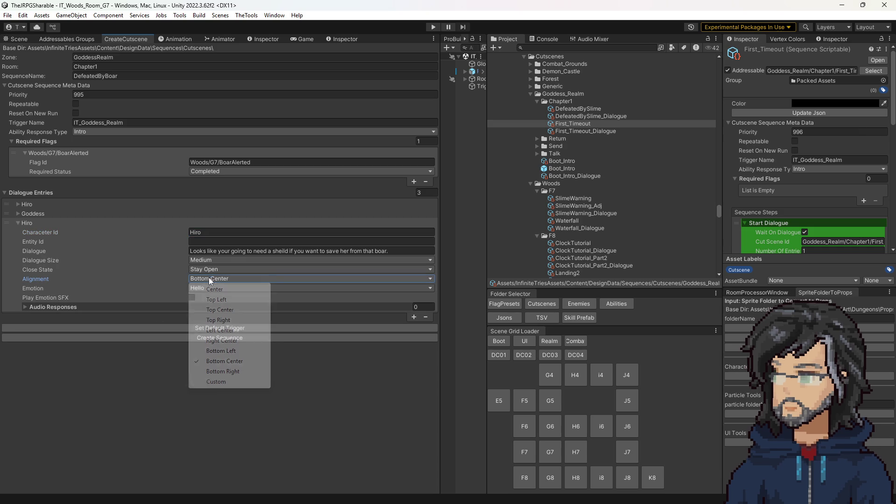
pyautogui.click(223, 310)
# Make Goddess the third entry's speaker and paste her line about the party.
pyautogui.click(32, 213)
pyautogui.click(196, 224)
pyautogui.hotkey('ctrl', 'c')
pyautogui.click(217, 317)
pyautogui.hotkey('ctrl', 'v')
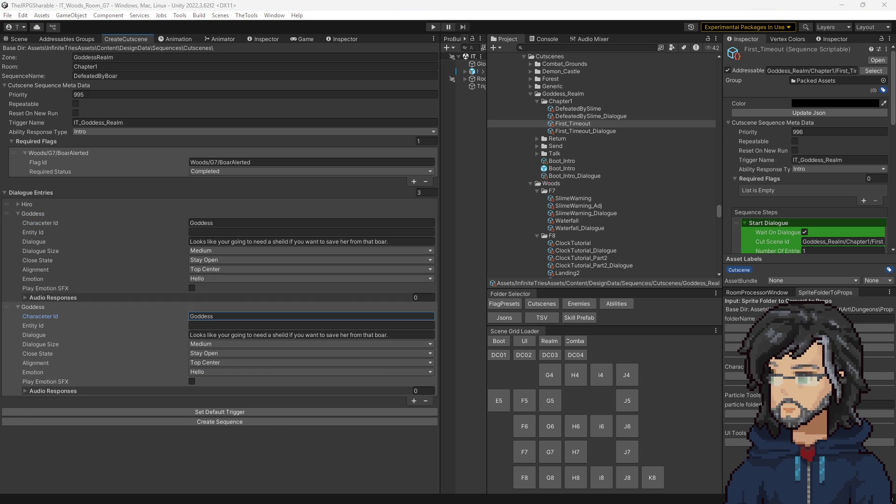
pyautogui.click(237, 335)
pyautogui.hotkey('ctrl', 'v')
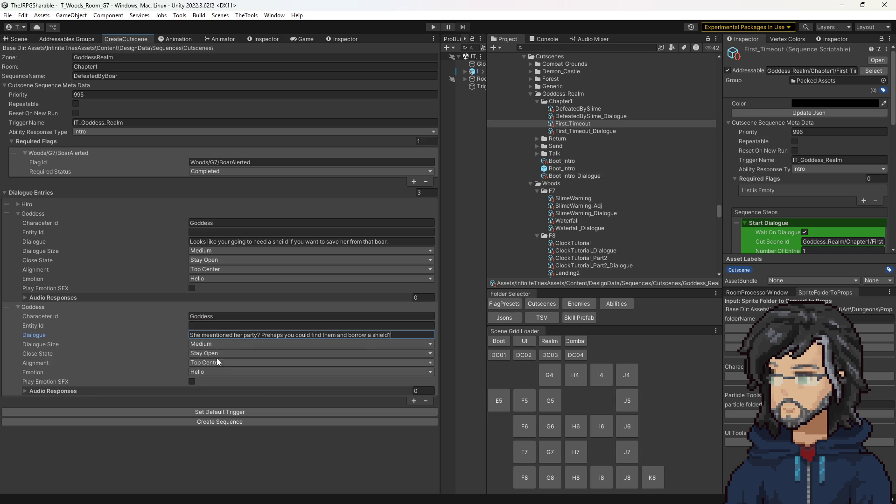
# Add a fourth entry spoken by Hiro at Bottom Center with his dungeon reply.
pyautogui.click(412, 400)
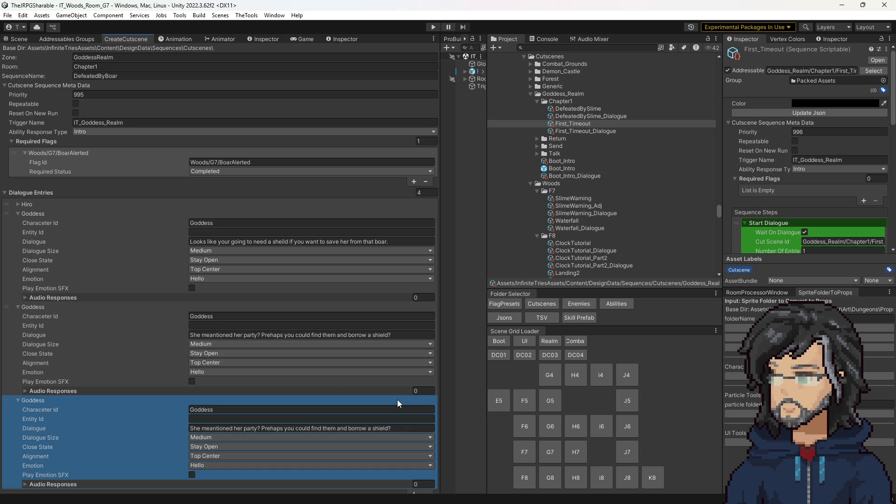
pyautogui.click(70, 213)
pyautogui.click(67, 204)
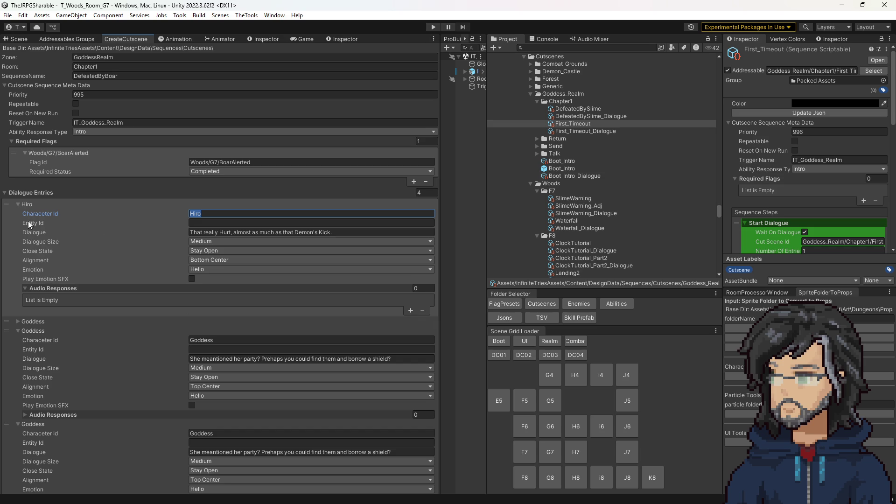
pyautogui.click(29, 204)
pyautogui.click(213, 325)
pyautogui.write('Hiro')
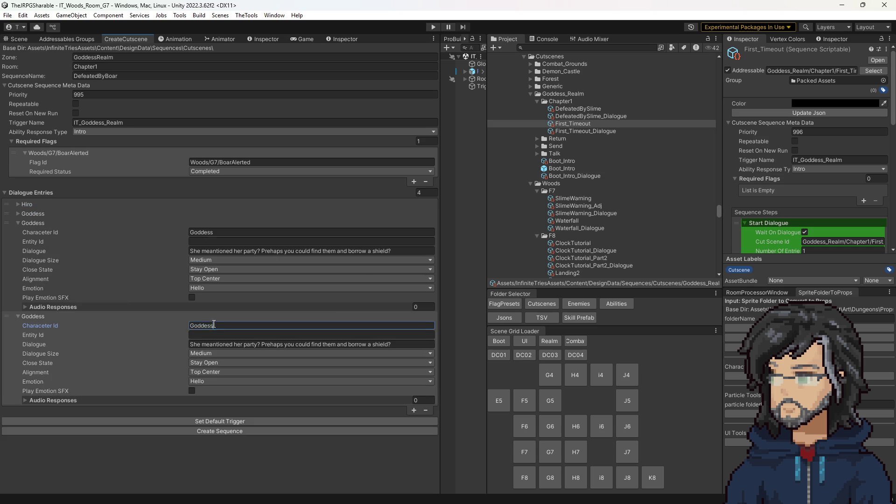
pyautogui.click(210, 372)
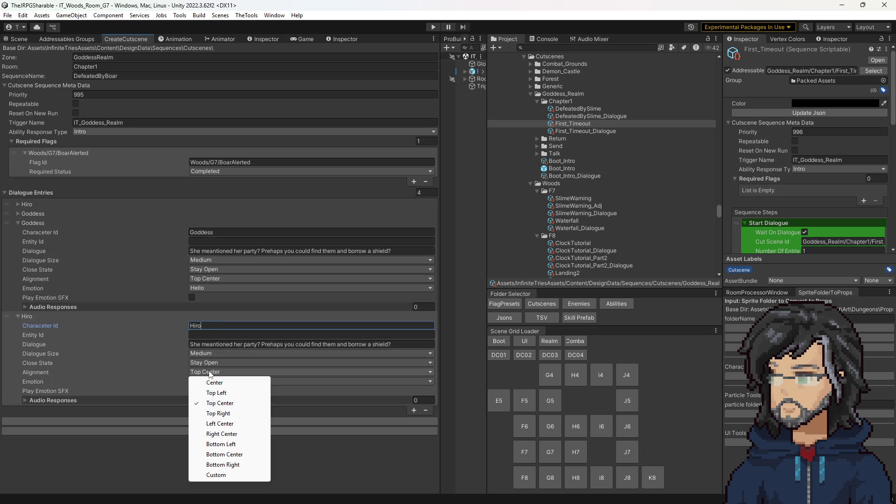
pyautogui.click(230, 455)
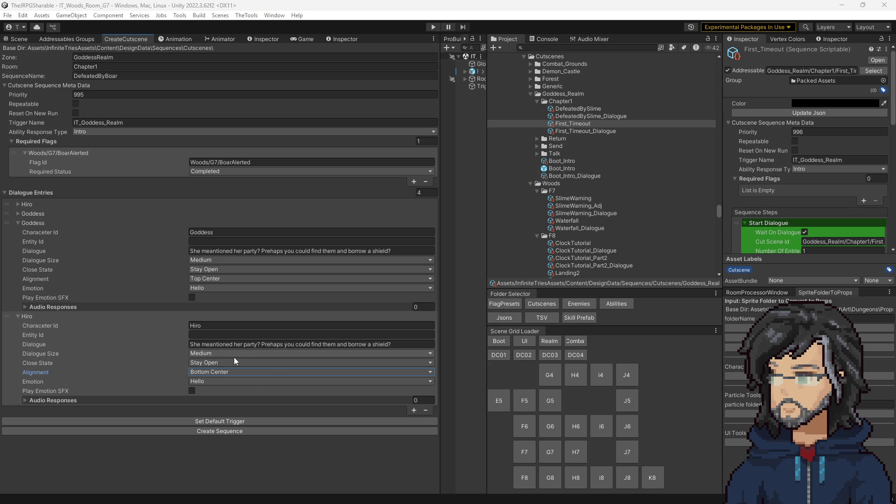
pyautogui.click(257, 343)
pyautogui.hotkey('ctrl', 'v')
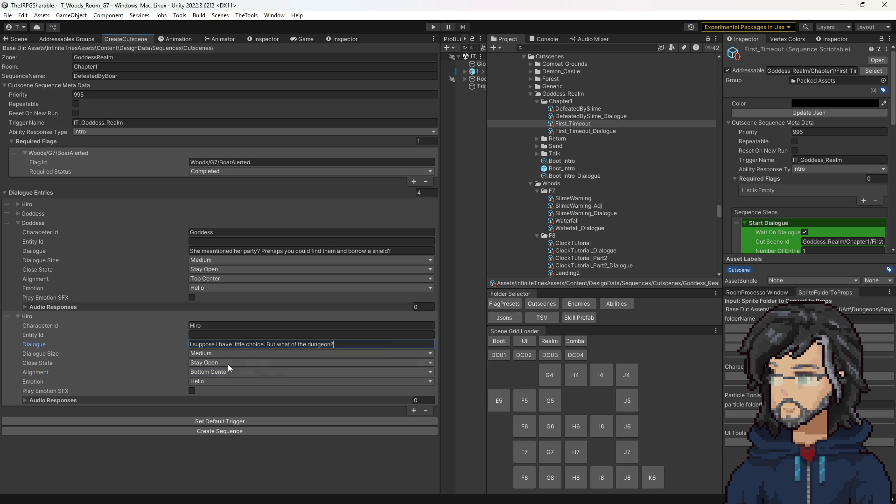
# Add a fifth Goddess entry with the closing line and Close State set to Close All.
pyautogui.click(415, 409)
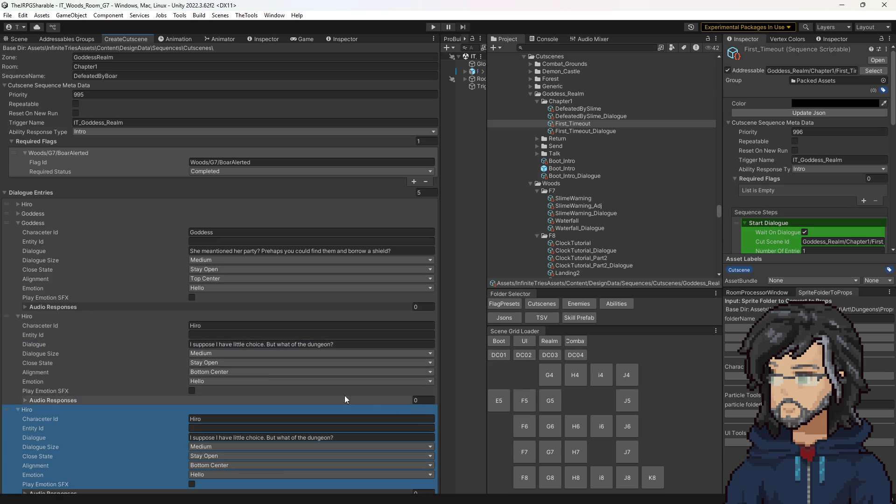
pyautogui.click(206, 230)
pyautogui.click(216, 418)
pyautogui.hotkey('ctrl', 'v')
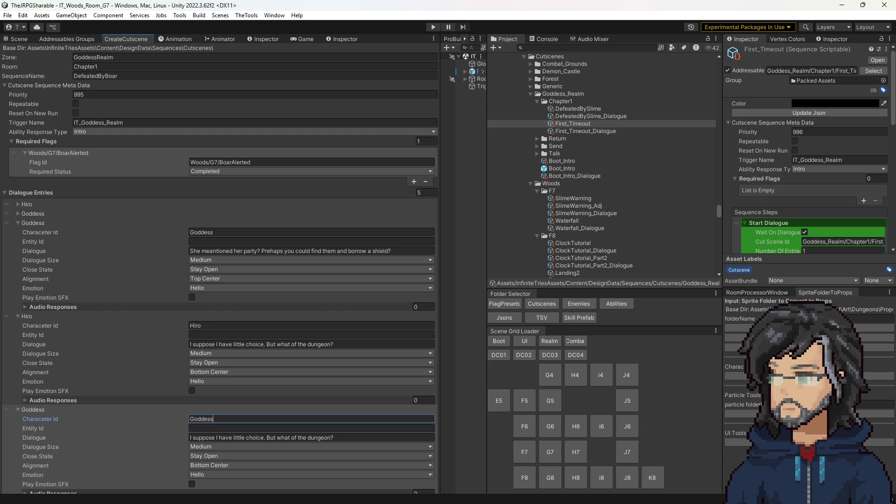
pyautogui.click(221, 435)
pyautogui.hotkey('ctrl', 'v')
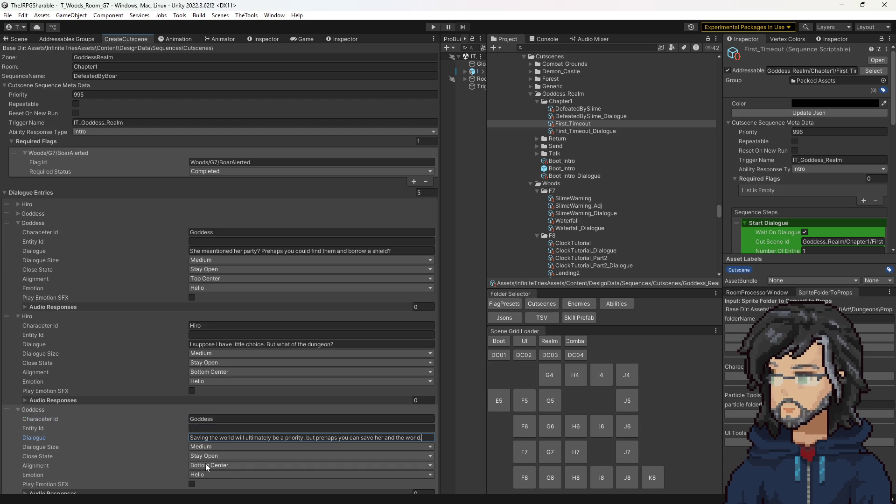
pyautogui.click(209, 453)
pyautogui.click(238, 487)
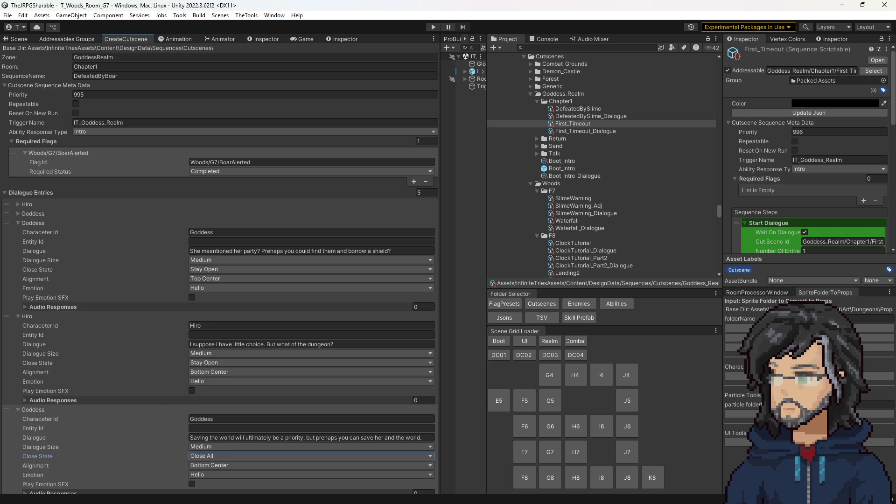
# Collapse and re-expand the last three entries to review the conversation.
pyautogui.click(25, 409)
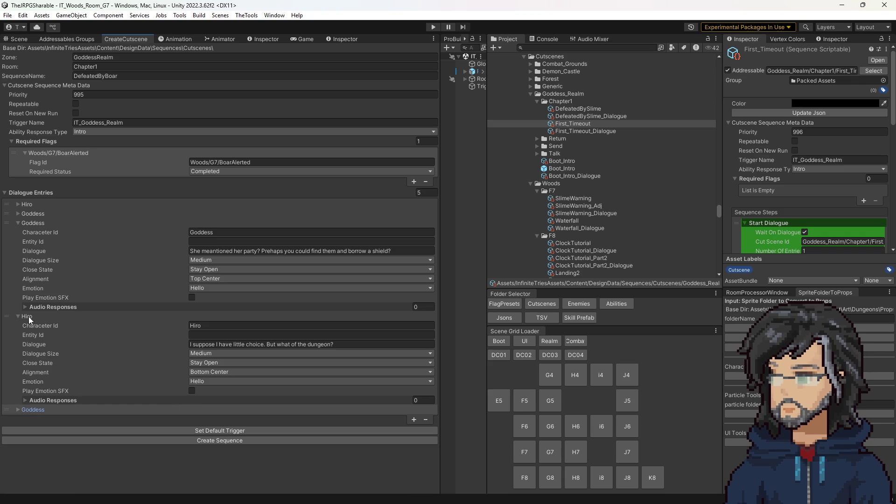
pyautogui.click(28, 318)
pyautogui.click(32, 223)
pyautogui.click(37, 240)
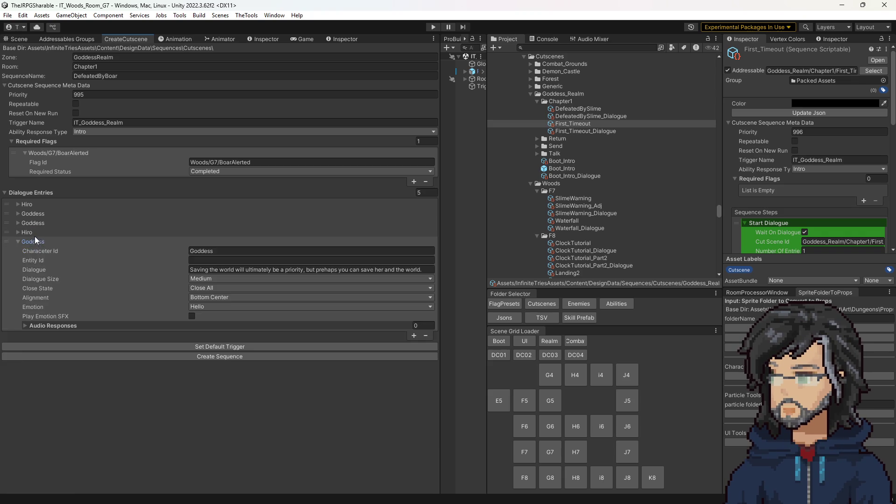
pyautogui.click(32, 232)
pyautogui.click(36, 223)
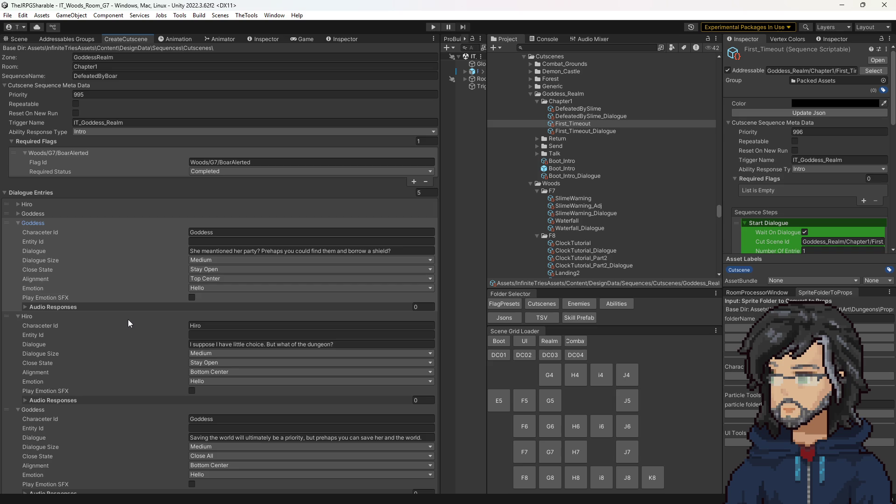
pyautogui.moveTo(234, 250); pyautogui.dragTo(258, 251)
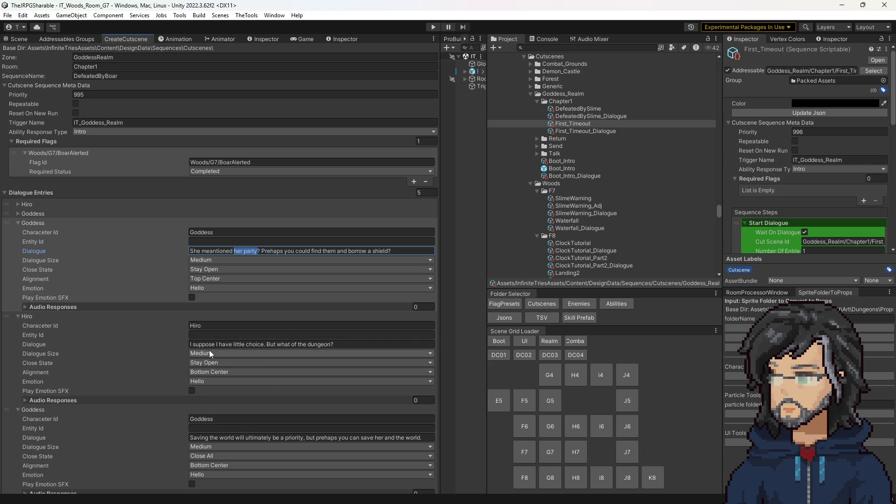
pyautogui.moveTo(208, 345); pyautogui.dragTo(331, 348)
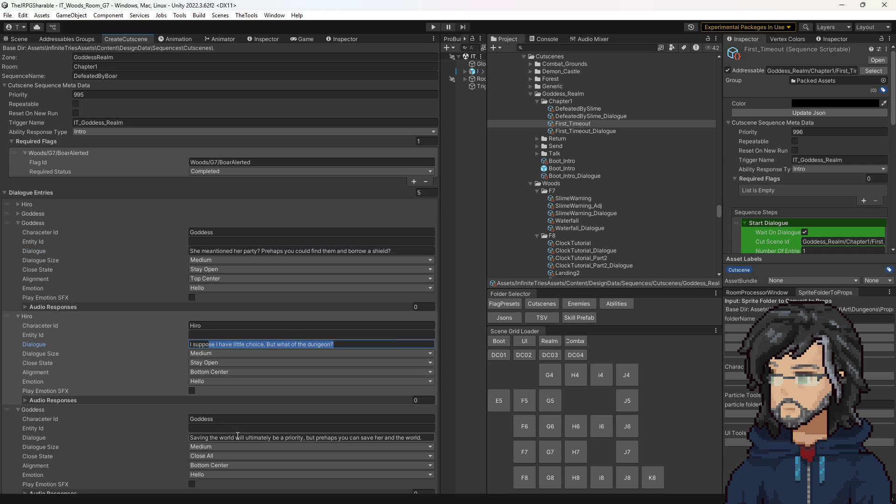
pyautogui.moveTo(191, 437); pyautogui.dragTo(324, 435)
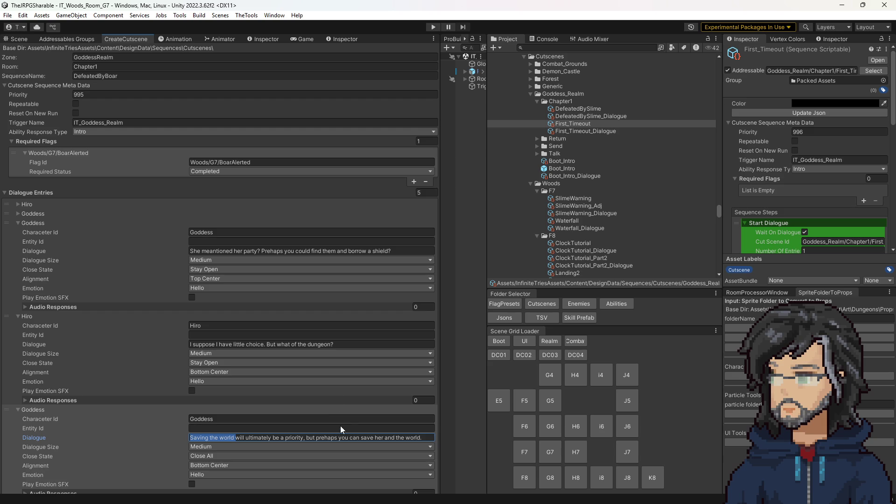
pyautogui.moveTo(235, 437); pyautogui.dragTo(355, 439)
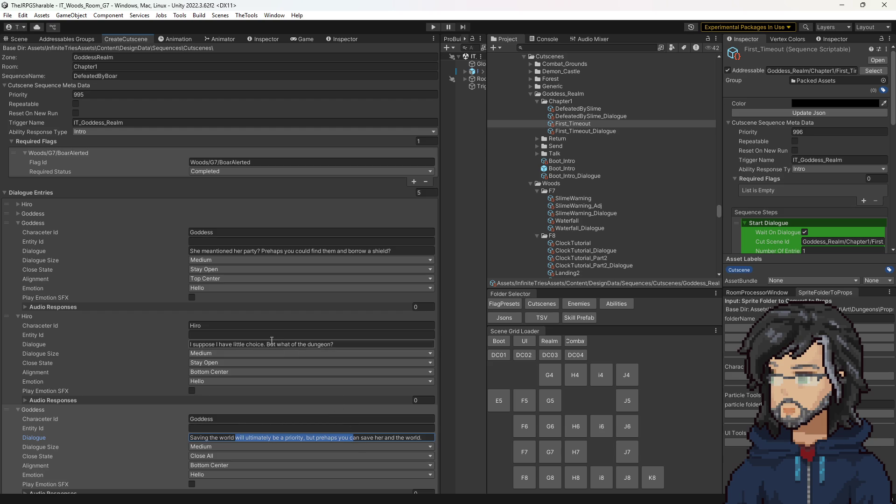
pyautogui.moveTo(273, 343); pyautogui.dragTo(379, 344)
pyautogui.moveTo(246, 438)
pyautogui.mouseDown()
pyautogui.moveTo(399, 438)
pyautogui.moveTo(413, 446)
pyautogui.mouseUp()
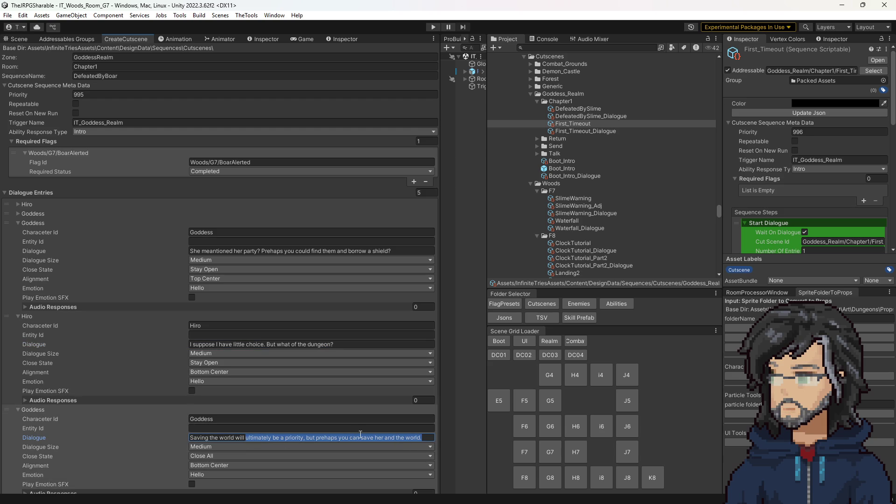
pyautogui.moveTo(421, 437); pyautogui.dragTo(228, 438)
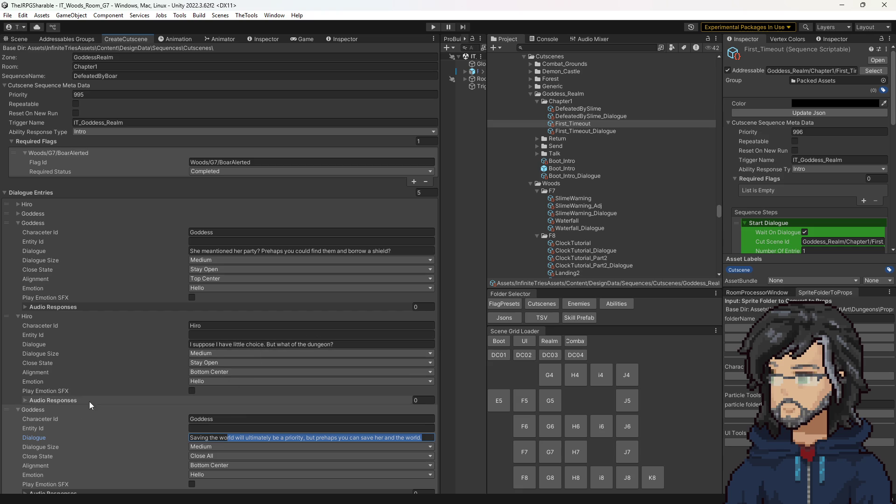
pyautogui.click(26, 317)
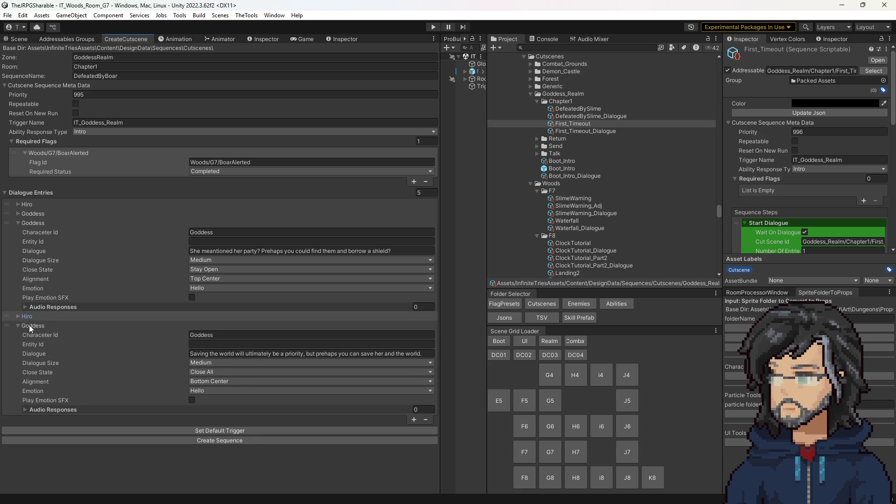
pyautogui.click(29, 326)
pyautogui.click(33, 222)
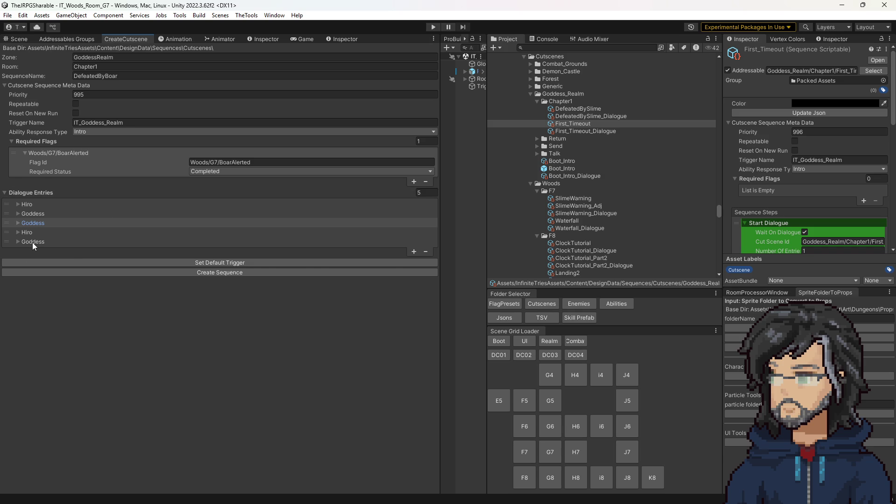
pyautogui.click(33, 242)
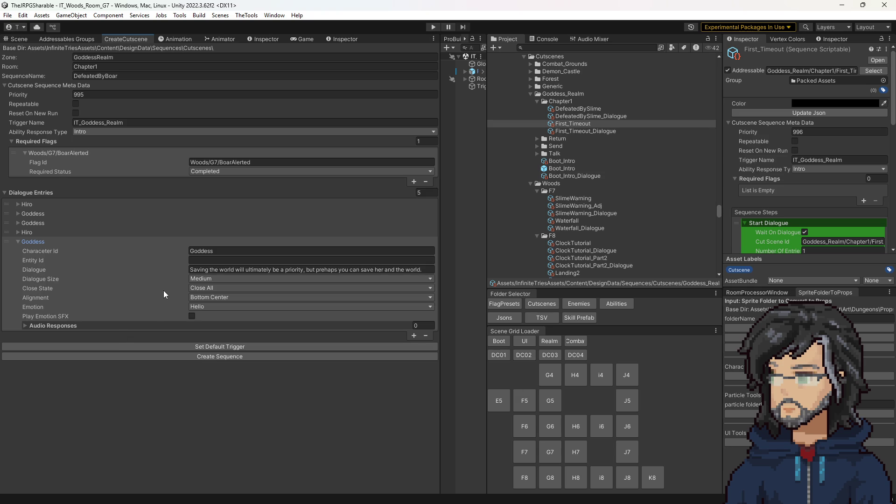
pyautogui.scroll(-3, 582, 200)
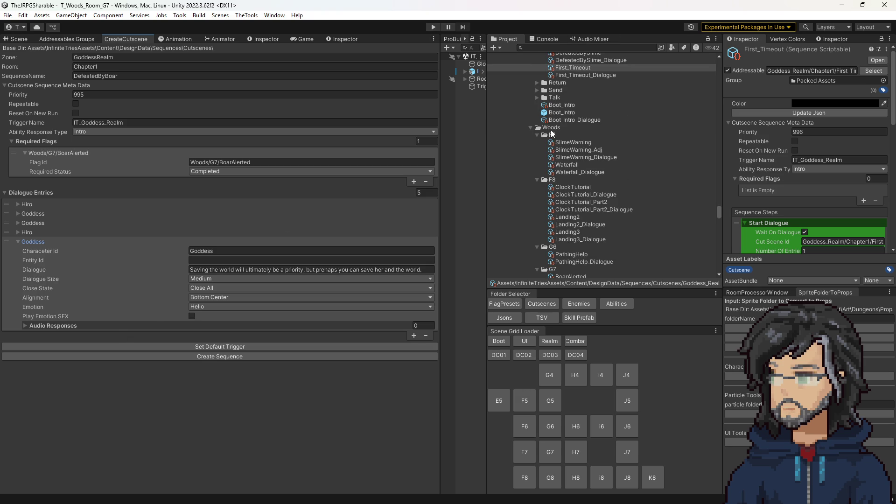
# Open the SkillTreesUnlocked dialogue asset from the Return folder in the wide Inspector.
pyautogui.scroll(3, 551, 134)
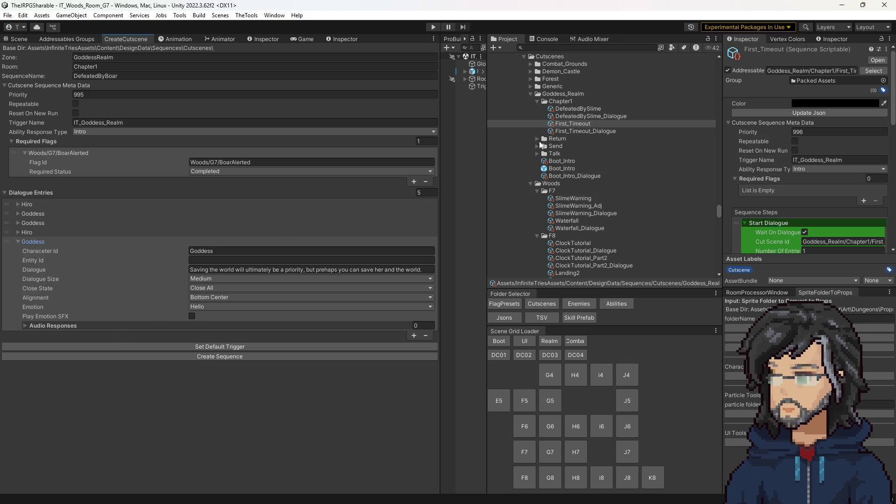
pyautogui.click(538, 139)
pyautogui.click(568, 175)
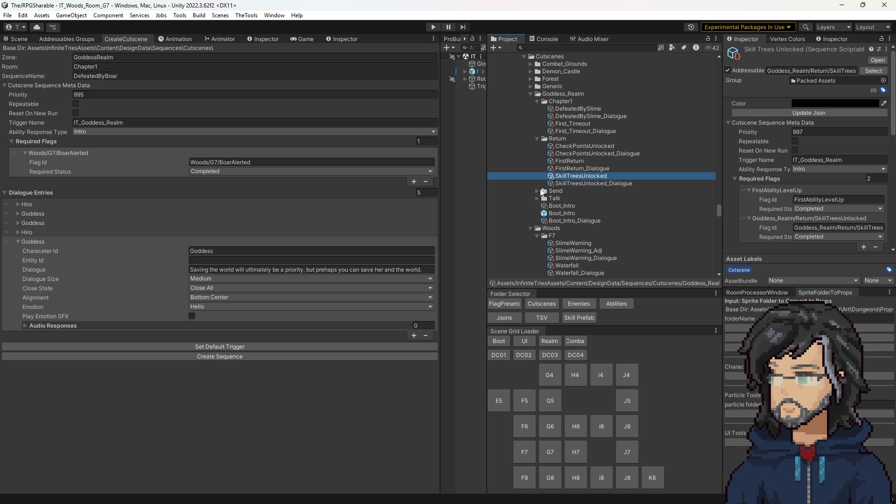
pyautogui.click(581, 183)
pyautogui.click(345, 38)
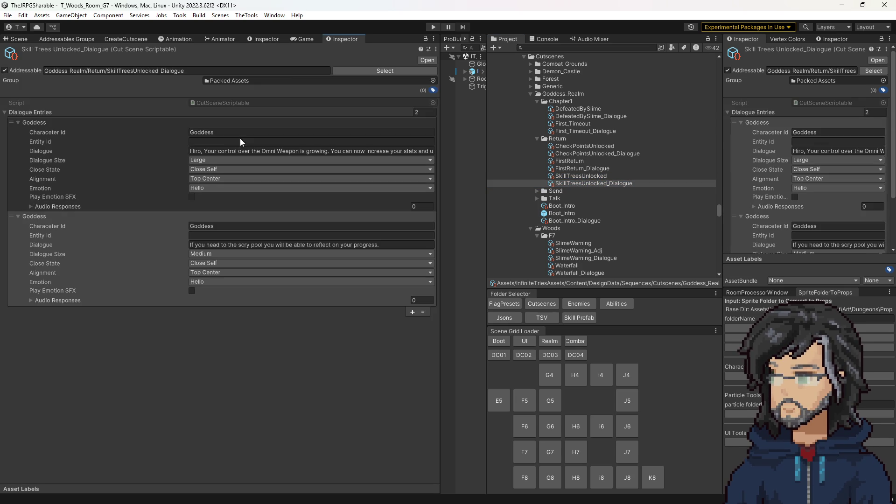
# Review the Goddess dialogue lines and addressable address, then select the SkillTreesUnlocked sequence.
pyautogui.click(212, 152)
pyautogui.moveTo(212, 152); pyautogui.dragTo(452, 155)
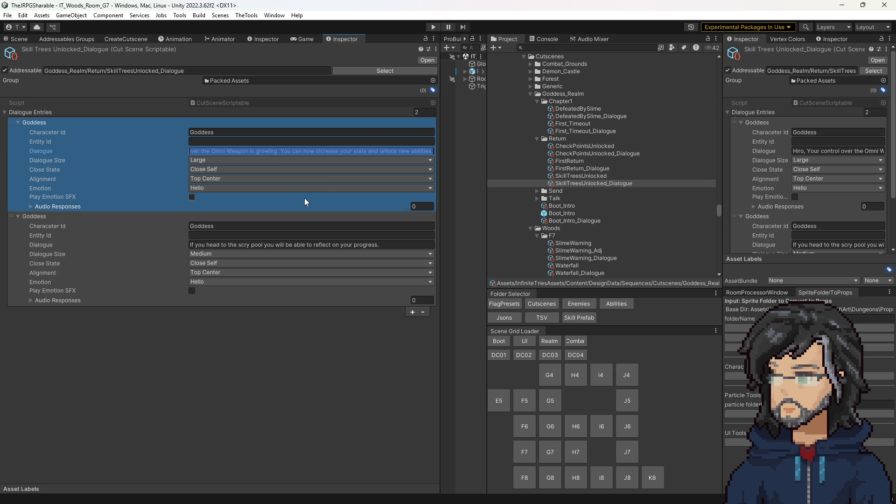
pyautogui.click(223, 244)
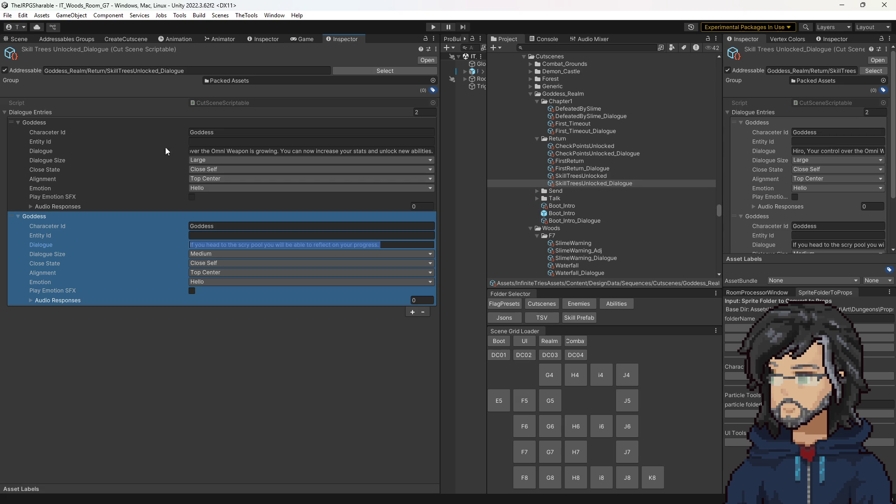
pyautogui.click(140, 70)
pyautogui.scroll(-3, 850, 208)
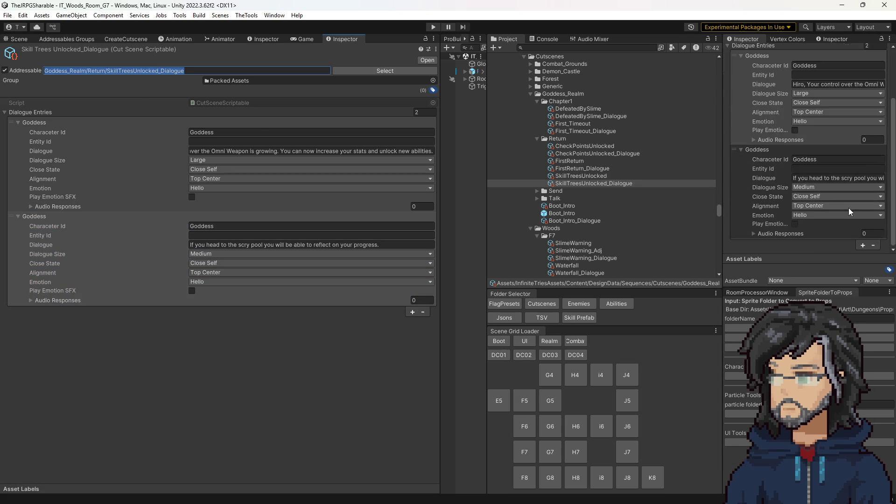
pyautogui.scroll(3, 787, 189)
pyautogui.click(581, 175)
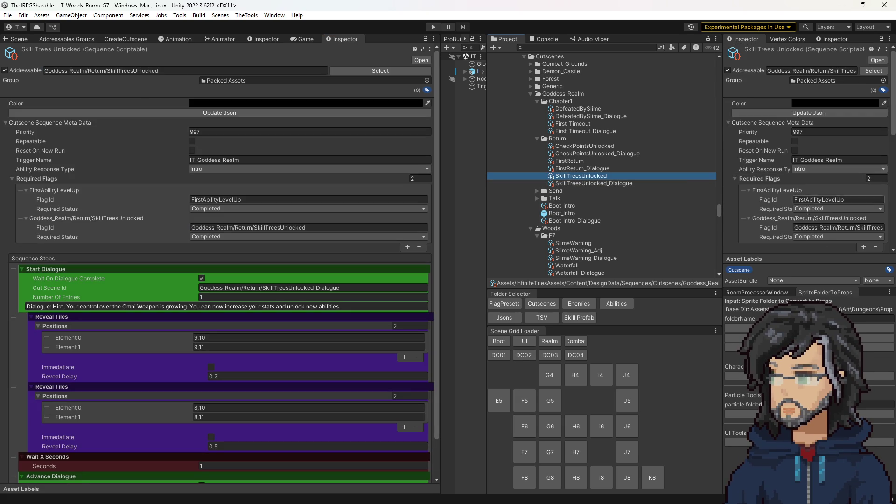
# Remove the SkillTreesUnlocked required flag, set Ability Response to None, and set trigger Goddess_Realm/Return/SkillTreesUnlocked.
pyautogui.click(754, 230)
pyautogui.press('Delete')
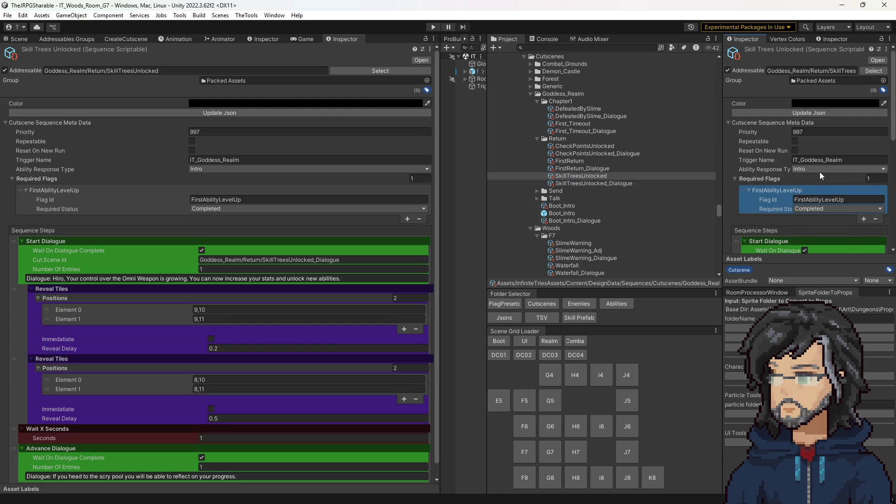
pyautogui.click(816, 170)
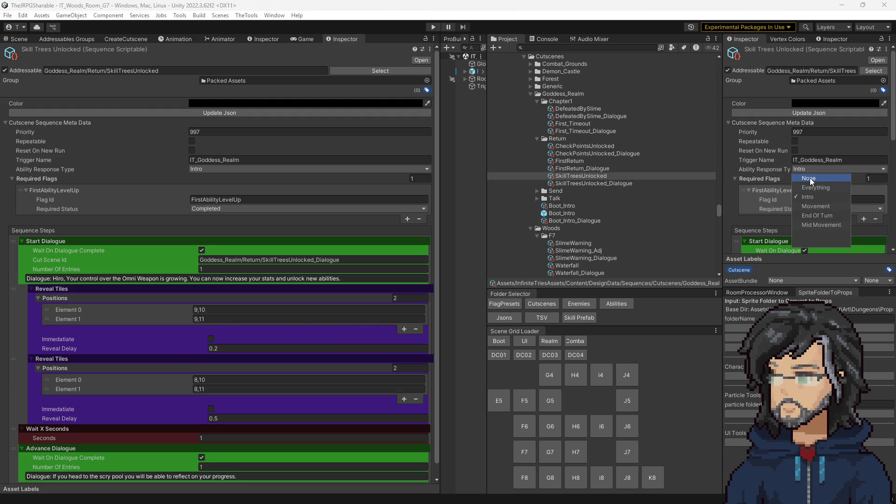
pyautogui.click(812, 178)
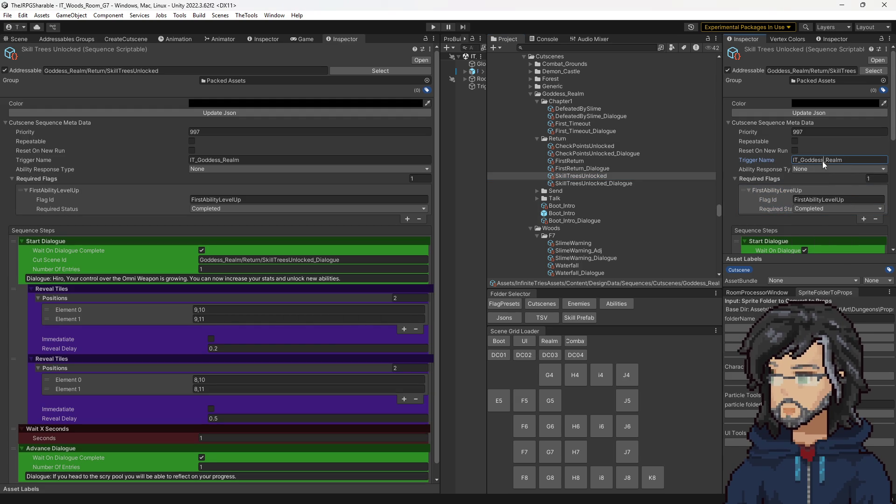
pyautogui.write('Goddess_Realm/Return/SkillTreesUnlocked')
pyautogui.hotkey('ctrl', 'a')
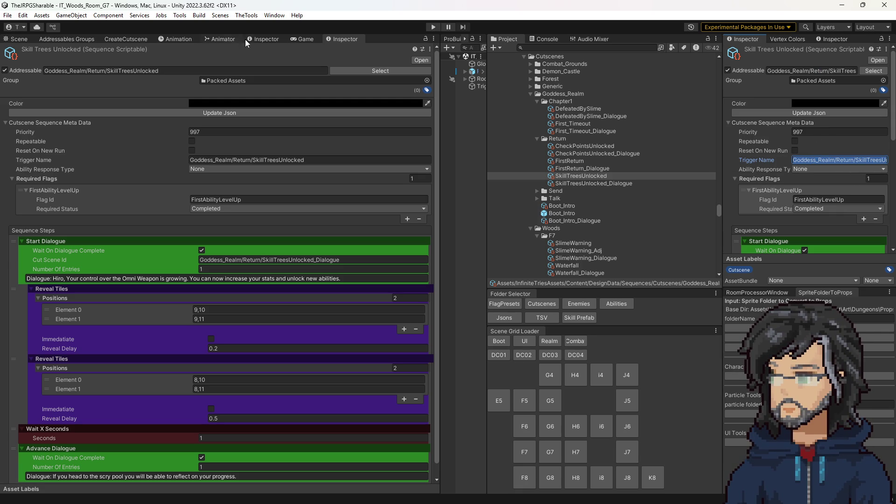
pyautogui.click(124, 39)
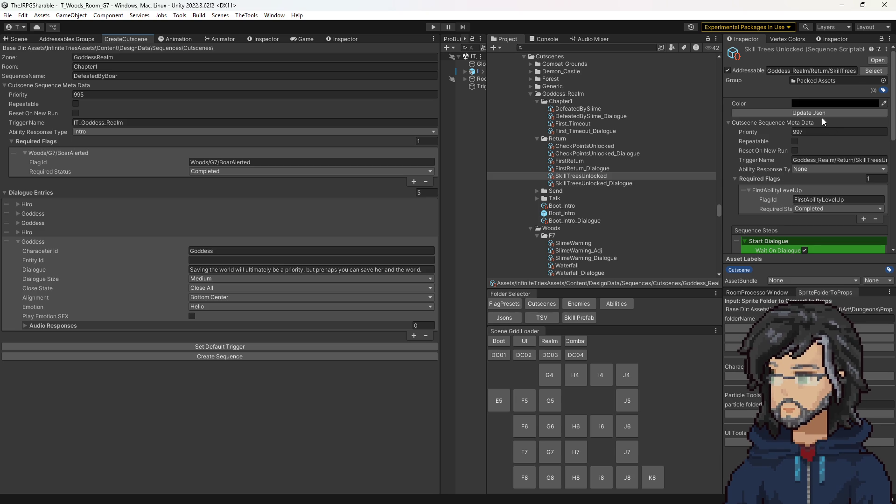
# Remove the FirstAbilityLevelUp flag, update the JSON, and create the DefeatedByBoar sequence assets.
pyautogui.click(749, 199)
pyautogui.press('Delete')
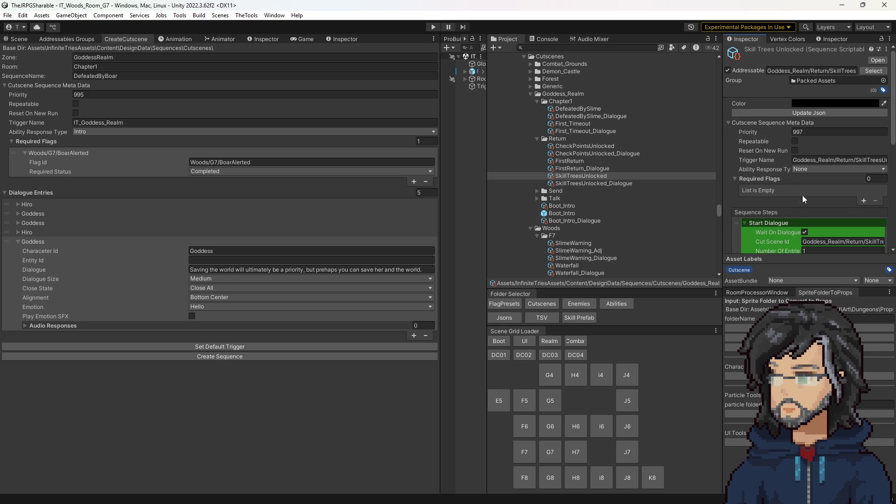
pyautogui.scroll(-2, 793, 201)
pyautogui.scroll(-5, 789, 194)
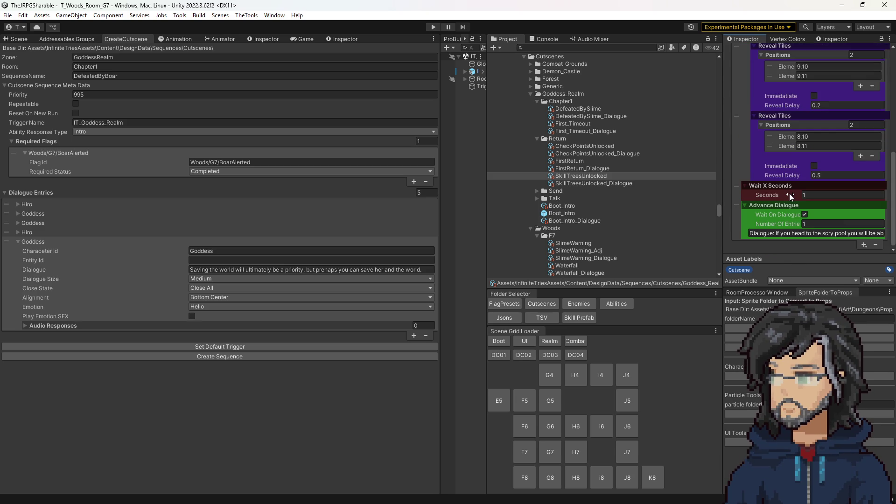
pyautogui.scroll(8, 789, 194)
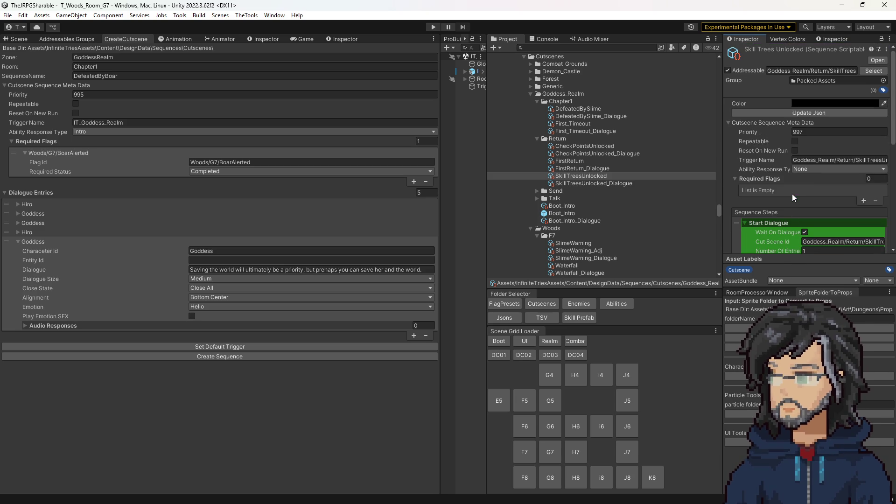
pyautogui.click(794, 112)
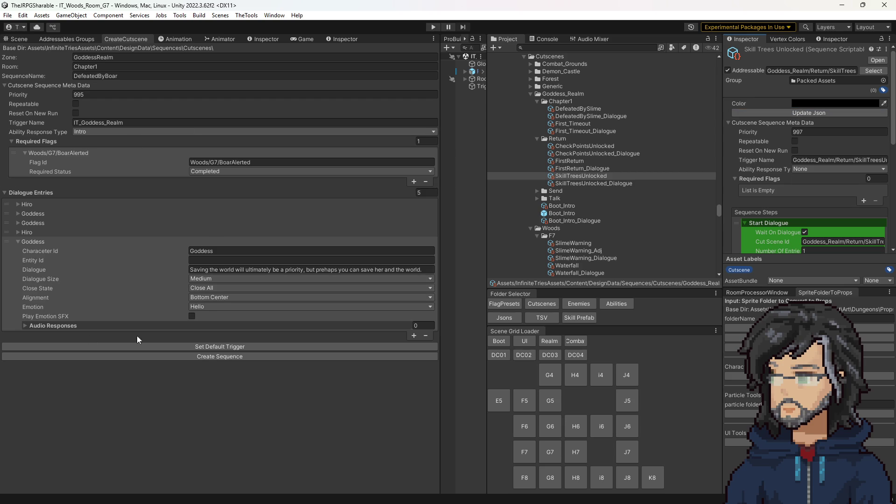
pyautogui.click(178, 357)
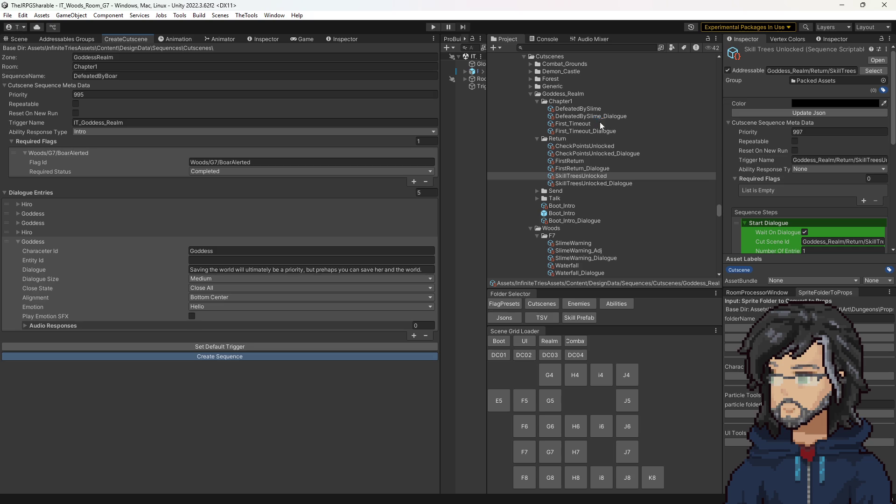
pyautogui.click(819, 157)
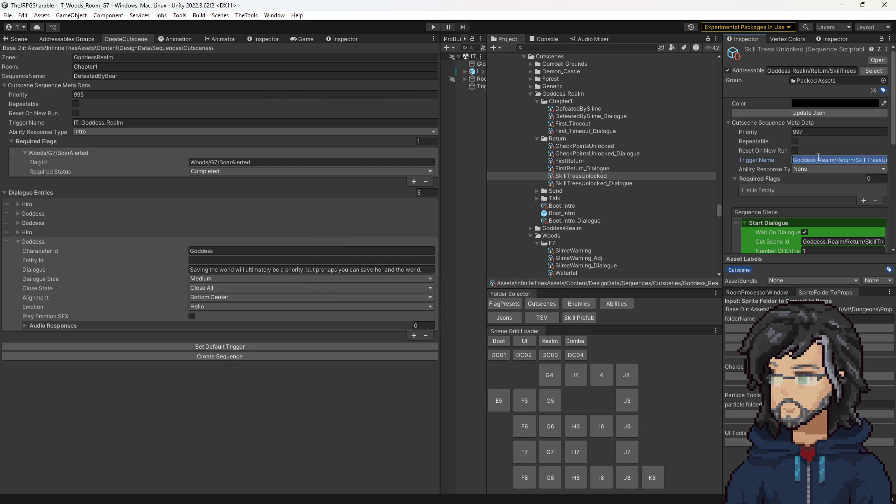
# Inspect the newly generated GoddessRealm/Chapter1 folder holding the DefeatedByBoar assets.
pyautogui.click(571, 131)
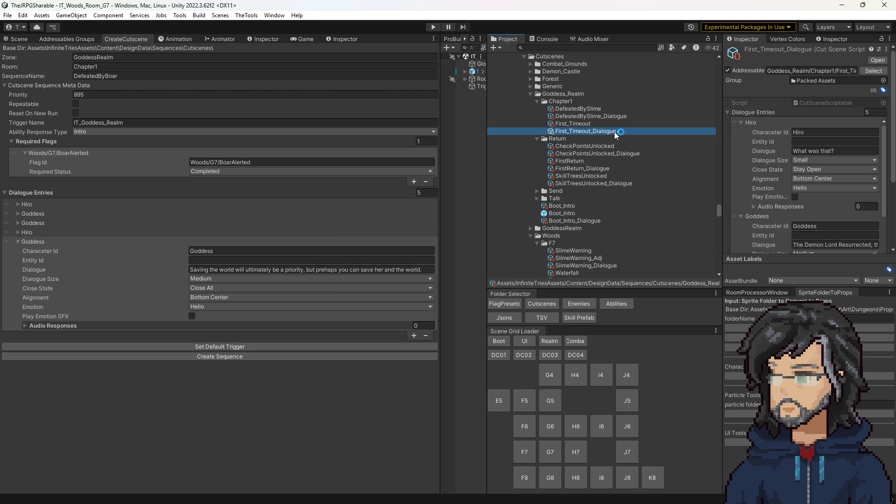
pyautogui.scroll(-4, 602, 162)
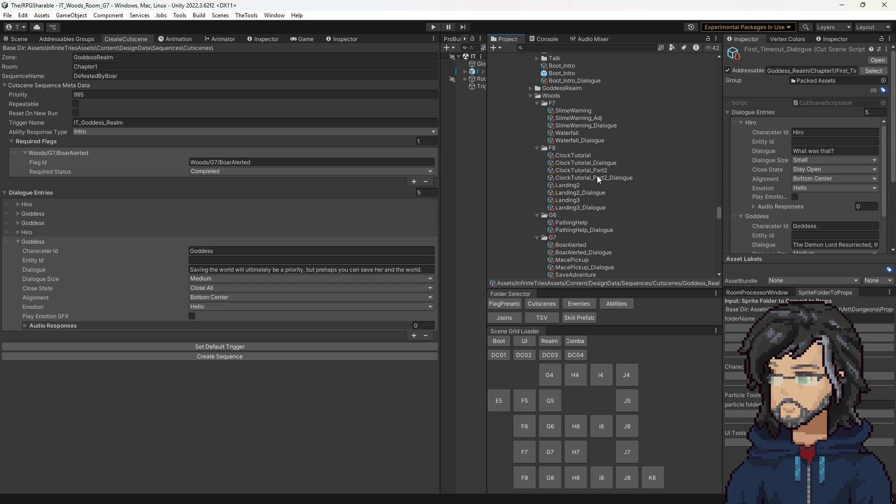
pyautogui.click(532, 145)
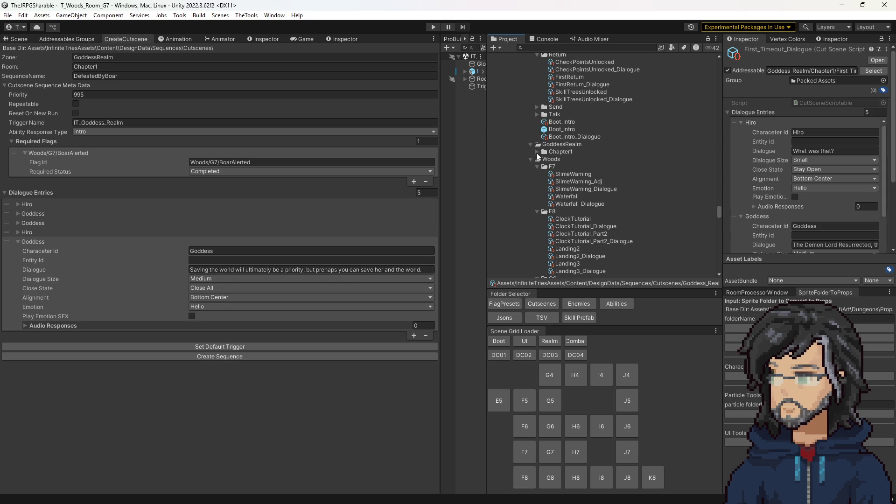
pyautogui.click(538, 152)
pyautogui.click(559, 147)
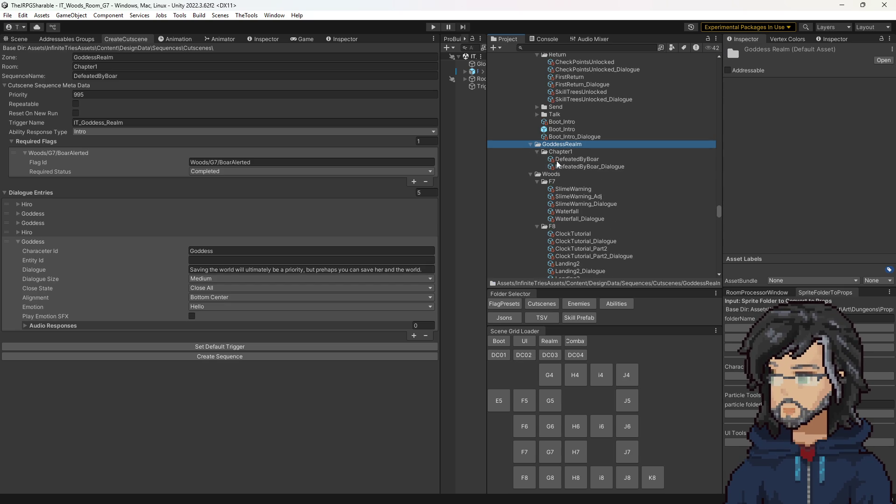
# Change the zone to Goddess_Realm and recreate the DefeatedByBoar sequence and dialogue.
pyautogui.click(103, 57)
pyautogui.click(104, 57)
pyautogui.write('_')
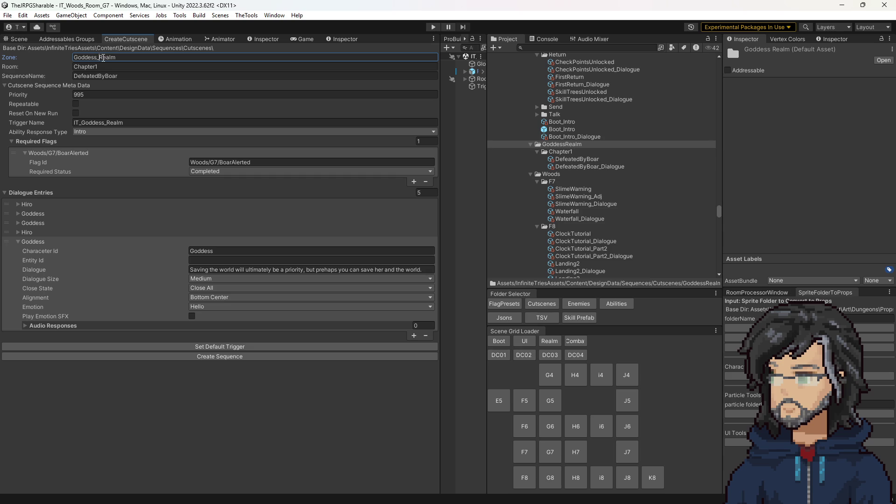
pyautogui.click(238, 354)
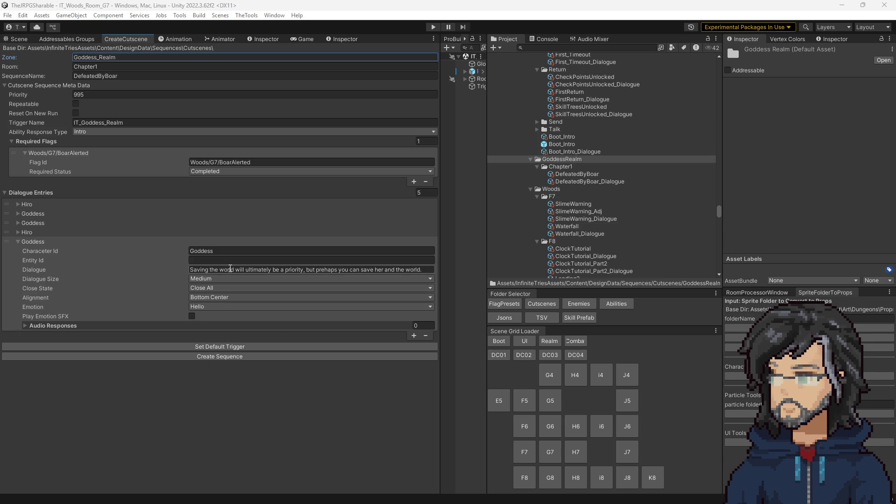
pyautogui.scroll(5, 612, 194)
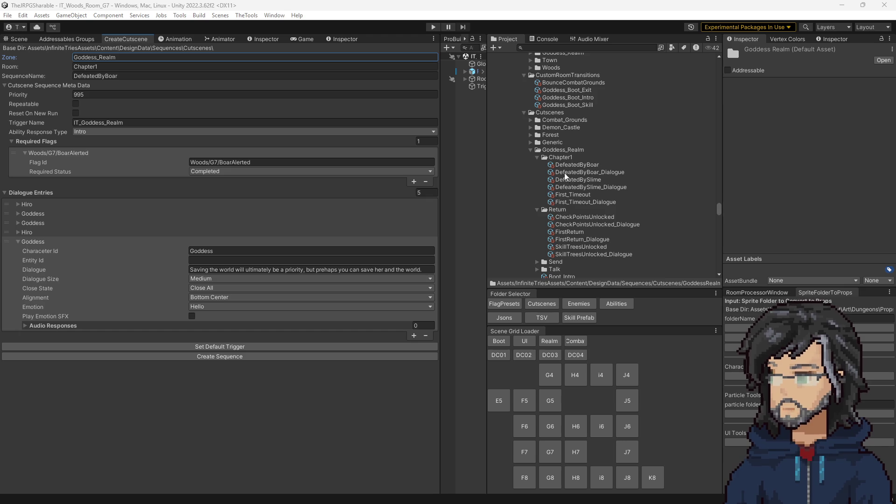
# Delete the stray GoddessRealm folder with its duplicate DefeatedByBoar assets.
pyautogui.scroll(-4, 570, 195)
pyautogui.click(569, 190)
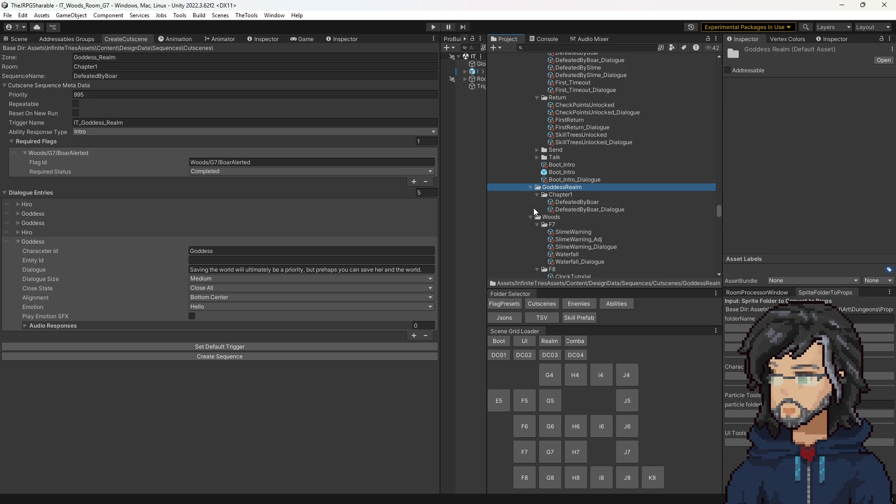
pyautogui.press('Delete')
pyautogui.click(510, 275)
# Open CutsceneDesignData from the DesignData/JSON folder.
pyautogui.click(542, 304)
pyautogui.click(504, 318)
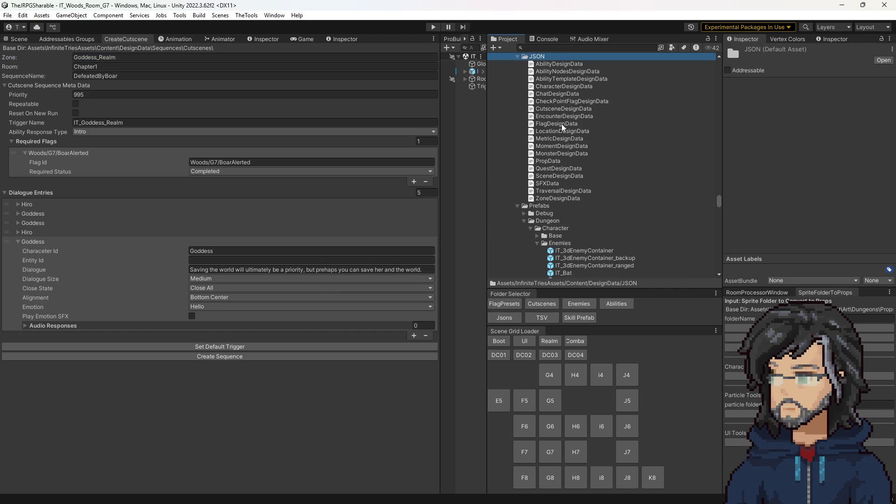
pyautogui.click(554, 110)
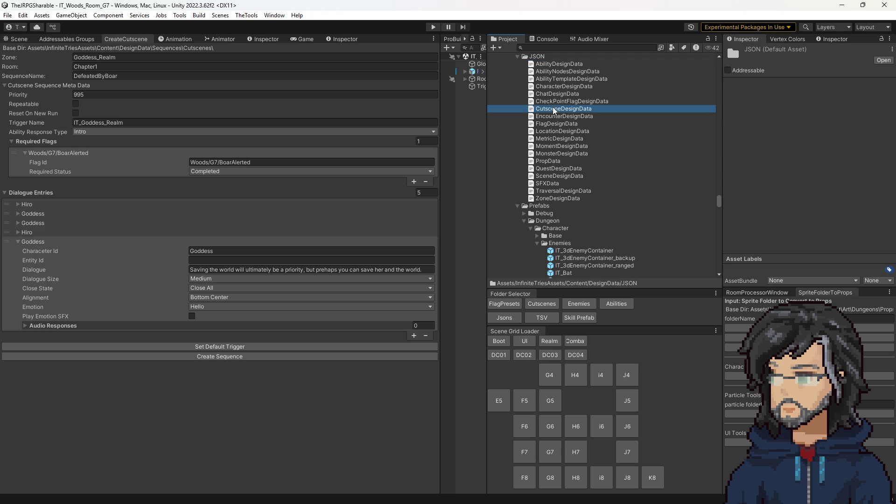
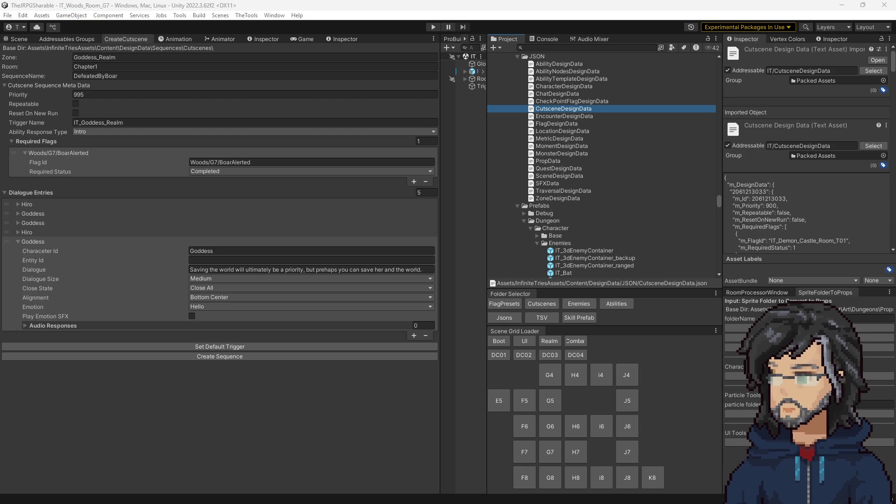
# Open the CutsceneDesignData JSON asset in VS Code and scroll to the DefeatedByBoar sequence.
pyautogui.click(223, 269)
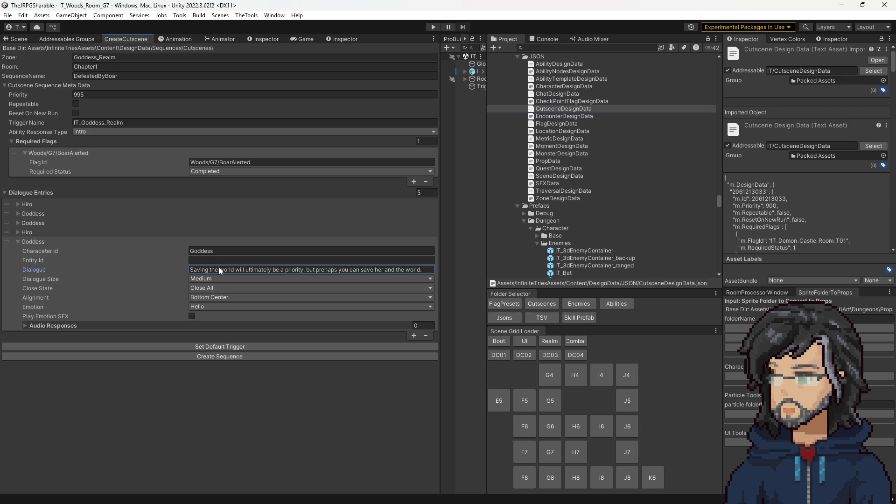
pyautogui.click(548, 110)
pyautogui.doubleClick(549, 110)
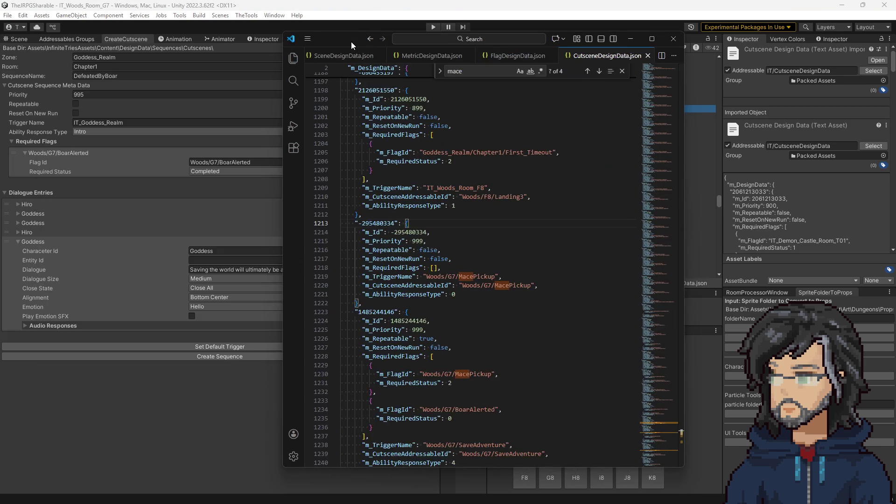
pyautogui.moveTo(351, 41); pyautogui.dragTo(345, 44)
pyautogui.scroll(-10, 472, 276)
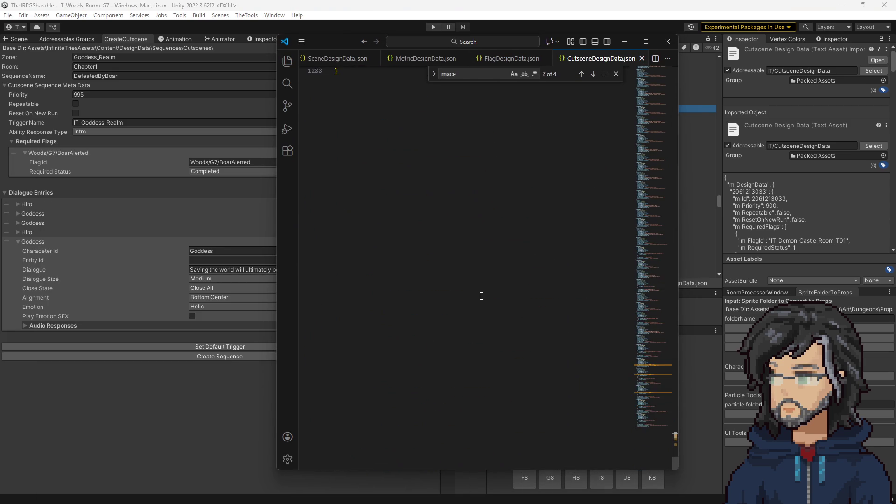
# Delete the duplicate -492194755 DefeatedByBoar block with the misspelled GoddessRealm id, then return to Unity.
pyautogui.scroll(6, 472, 276)
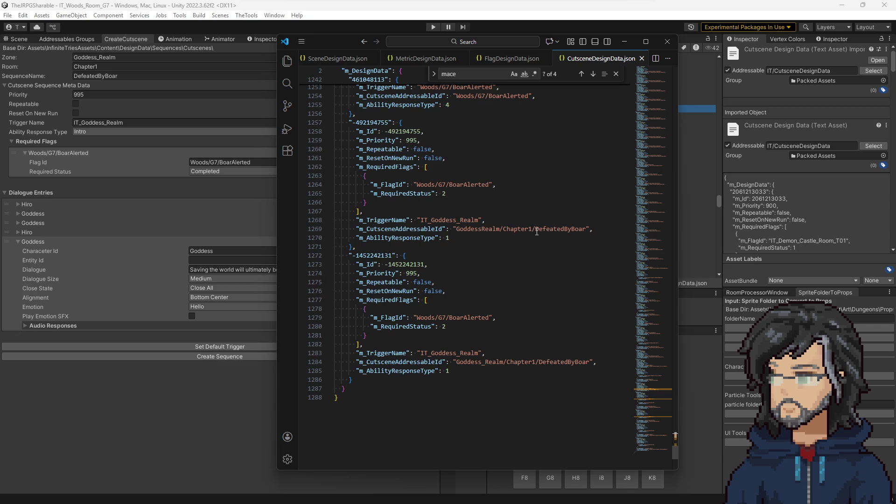
pyautogui.moveTo(369, 246); pyautogui.dragTo(373, 114)
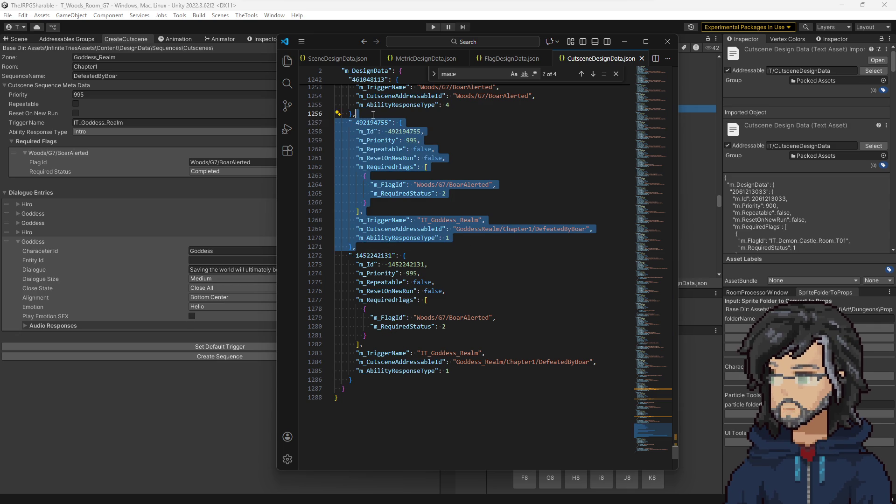
pyautogui.press('Delete')
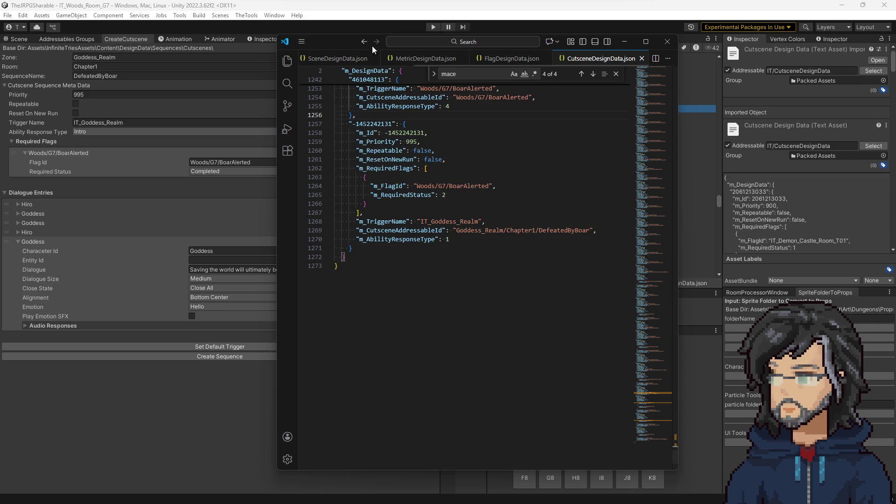
pyautogui.hotkey('alt', 'Tab')
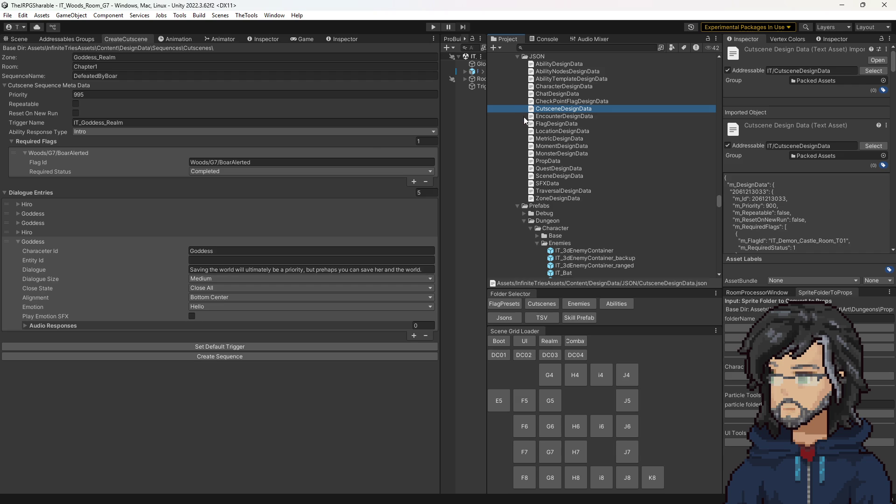
# Add a Trigger Cutscene step to the DefeatedByBoar sequence's Sequence Steps.
pyautogui.scroll(-10, 537, 187)
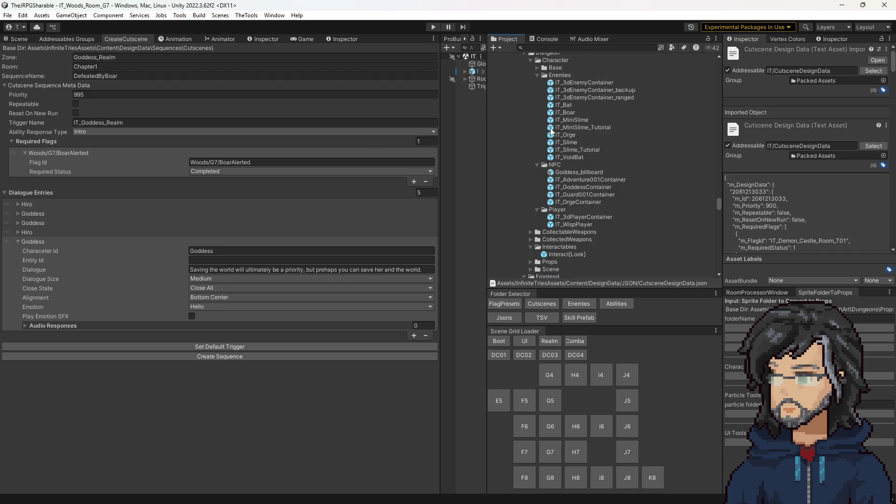
pyautogui.scroll(-10, 557, 170)
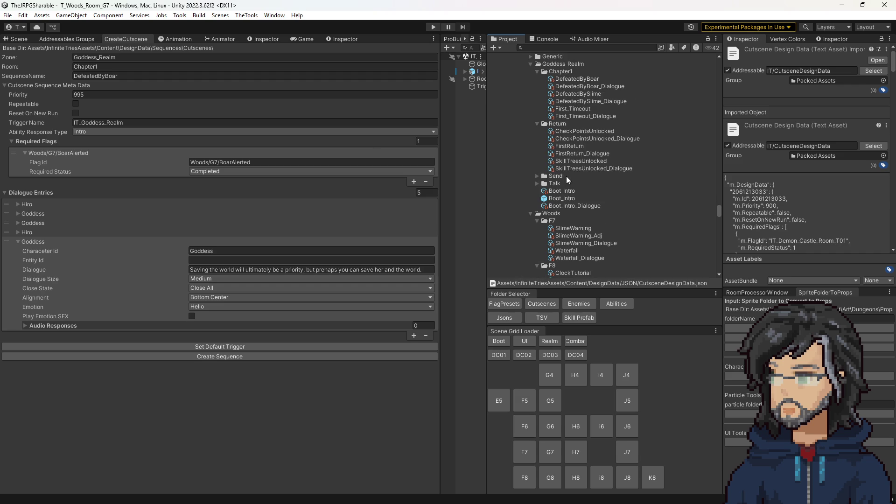
pyautogui.scroll(3, 544, 171)
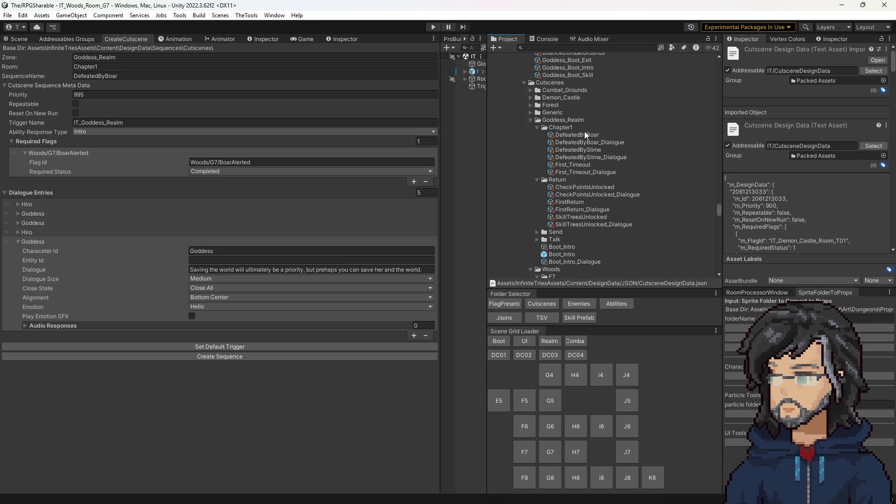
pyautogui.click(586, 134)
pyautogui.scroll(-10, 797, 183)
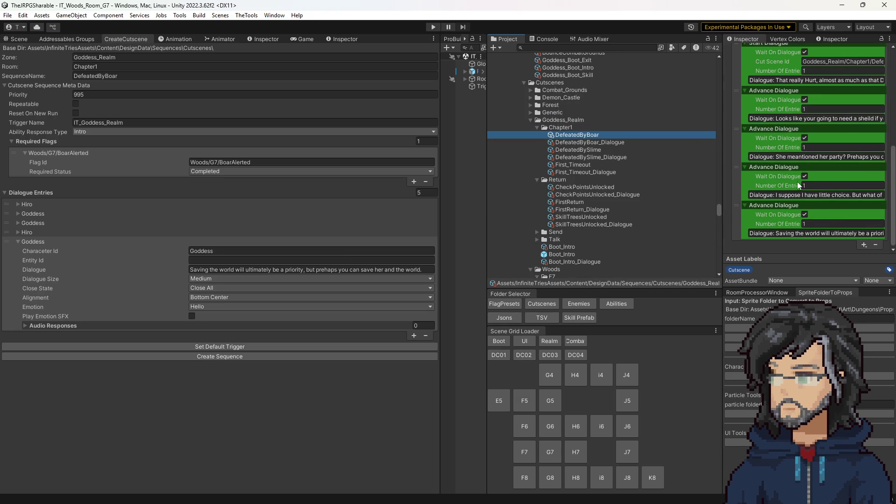
pyautogui.click(864, 245)
pyautogui.moveTo(840, 261)
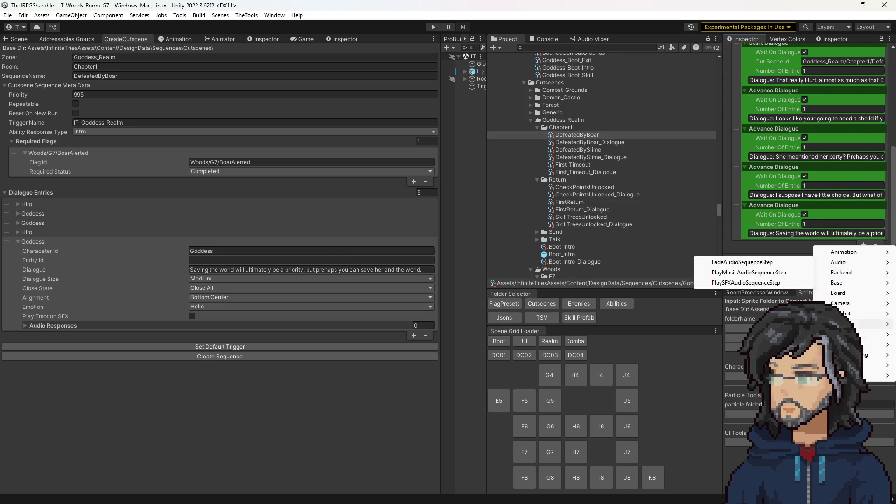
pyautogui.moveTo(868, 324)
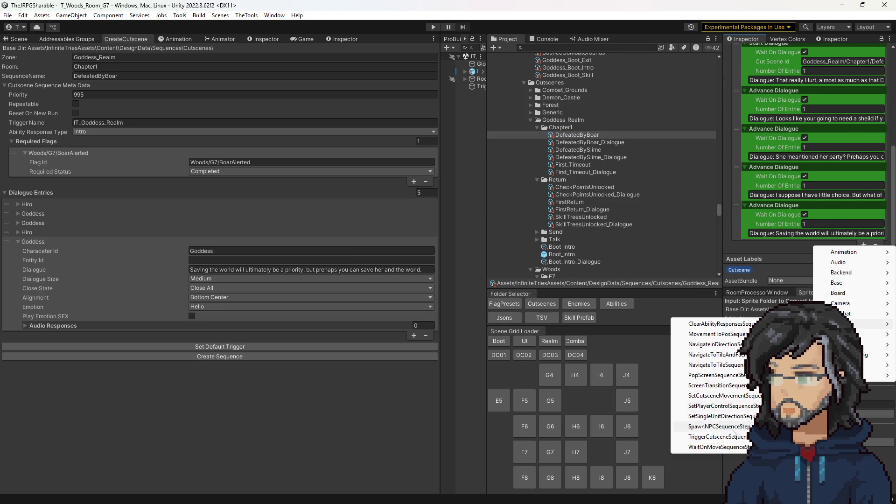
pyautogui.click(728, 437)
# Point the new step at Goddess_Realm/Return/SkillTreesUnlocked with Blocking and Play Immediate enabled.
pyautogui.click(822, 214)
pyautogui.scroll(-3, 577, 211)
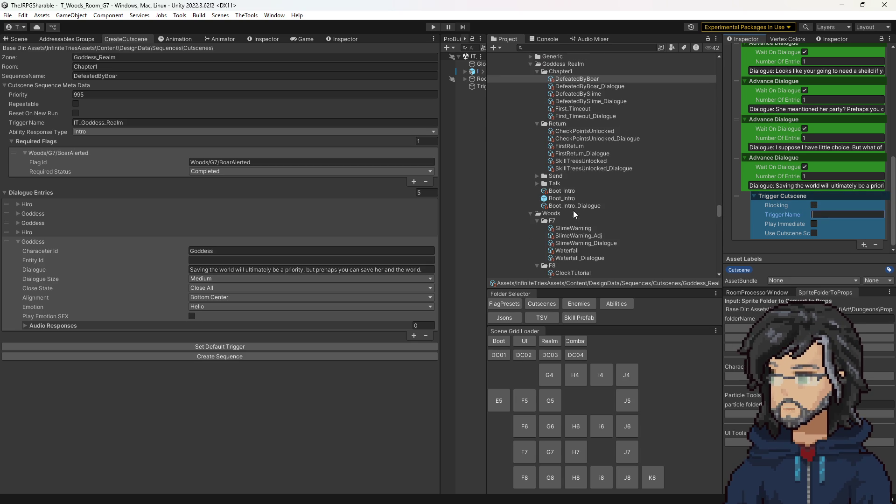
pyautogui.click(574, 162)
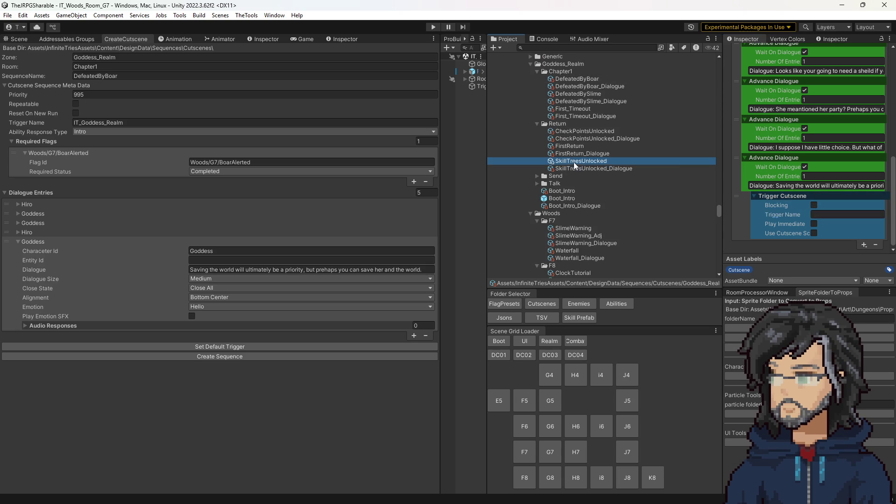
pyautogui.scroll(10, 845, 166)
pyautogui.click(820, 160)
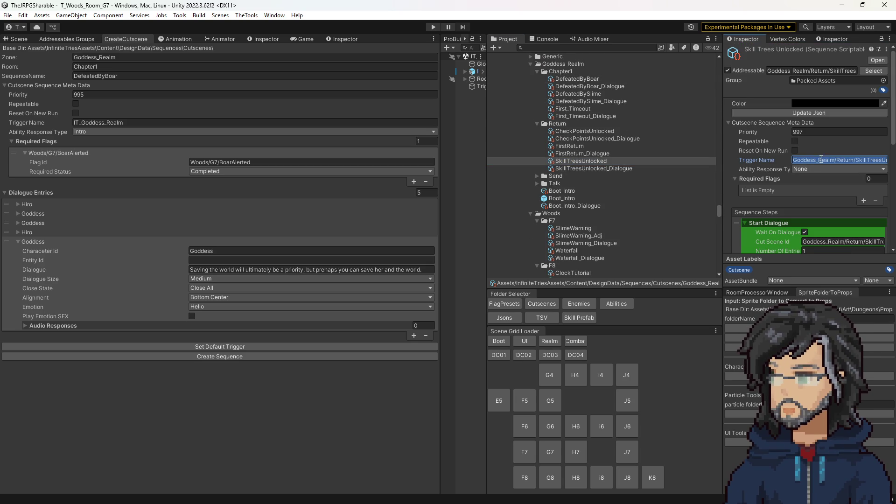
pyautogui.click(578, 79)
pyautogui.scroll(-10, 815, 205)
pyautogui.click(814, 206)
pyautogui.click(847, 215)
pyautogui.write('Goddess_Realm/Return/SkillTreesUnlocked')
pyautogui.click(805, 224)
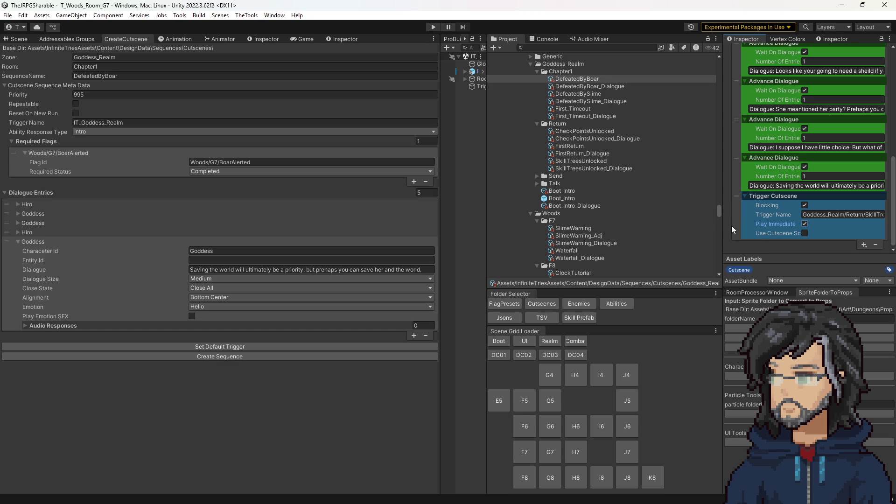
# Add a Goddess entry to SkillTreesUnlocked_Dialogue reading 'Talk to me when you wish to continue.'.
pyautogui.click(578, 162)
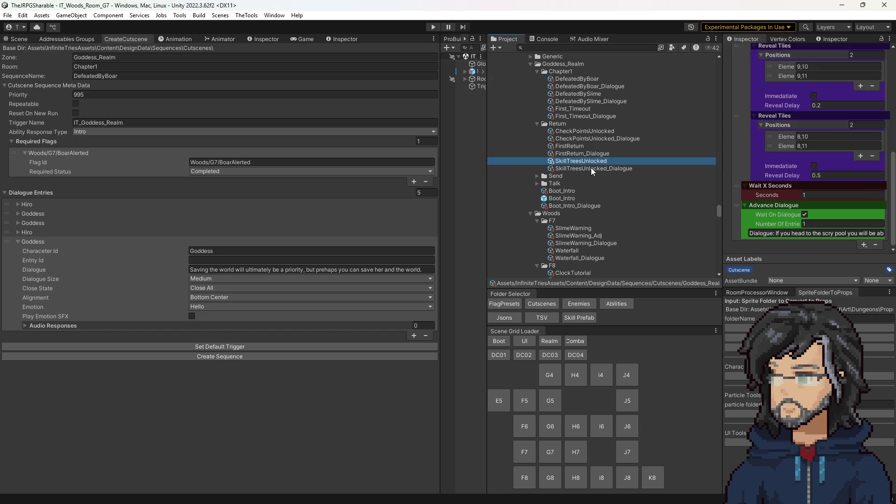
pyautogui.click(591, 169)
pyautogui.click(862, 245)
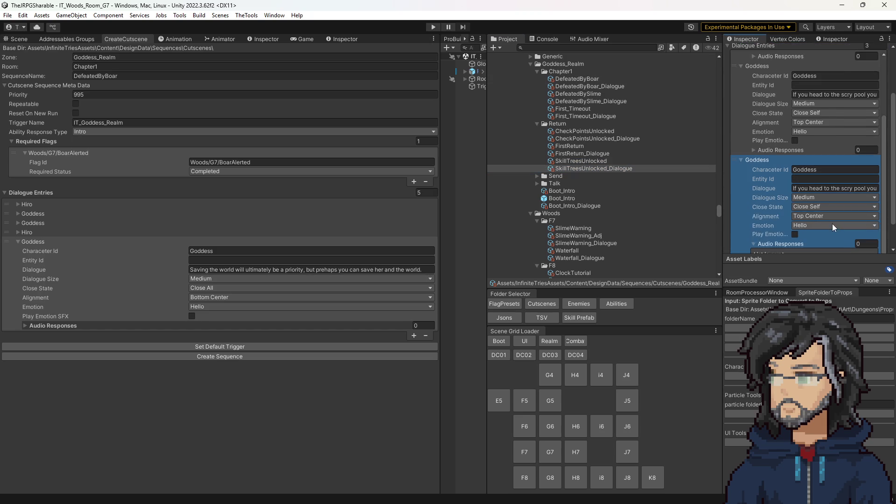
pyautogui.click(811, 155)
pyautogui.write('T')
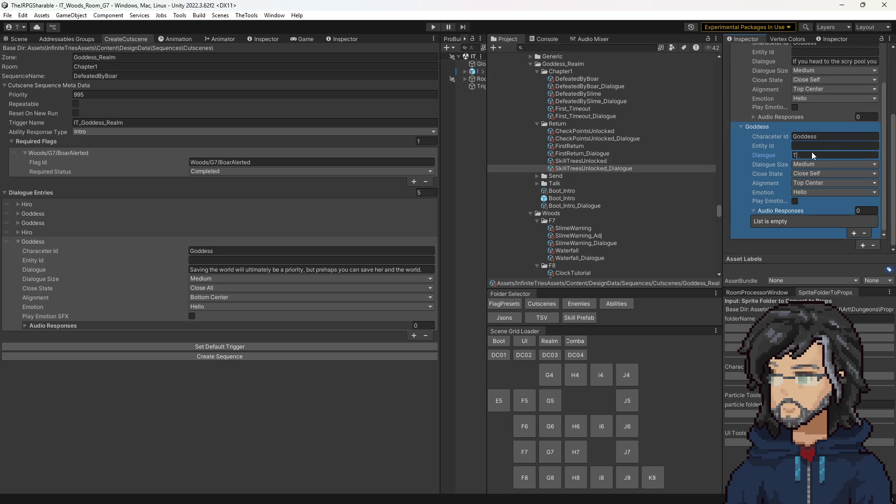
pyautogui.write('en you wish to ')
pyautogui.write('Continue.')
pyautogui.click(854, 155)
pyautogui.press('BackSpace')
pyautogui.write('co')
pyautogui.moveTo(832, 155); pyautogui.dragTo(893, 151)
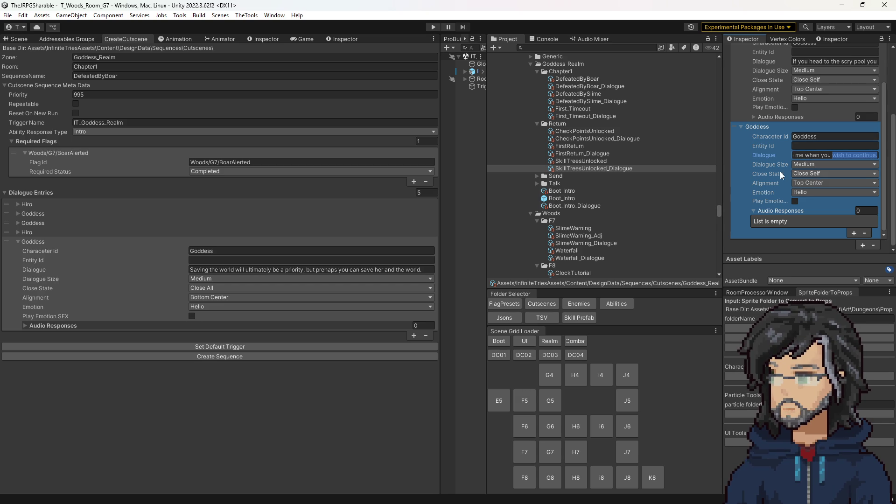
# Set the previous line's Close State to Stay Open and confirm Advance Dialogue covers 2 entries.
pyautogui.scroll(3, 810, 158)
pyautogui.scroll(-3, 794, 161)
pyautogui.click(811, 80)
pyautogui.click(821, 90)
pyautogui.click(590, 160)
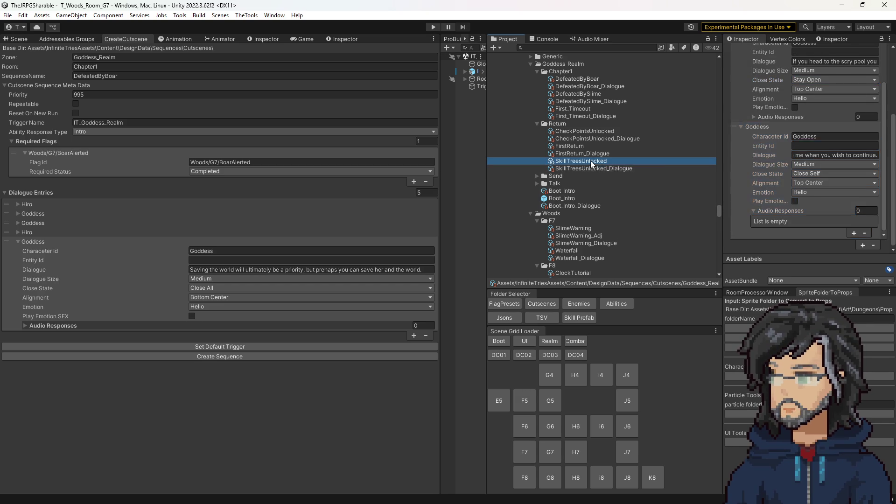
pyautogui.scroll(-5, 815, 209)
pyautogui.click(800, 222)
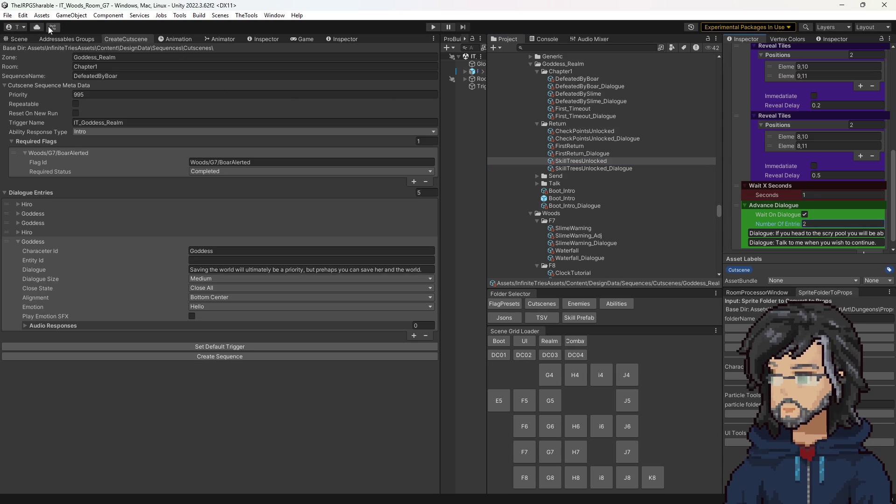
pyautogui.click(17, 39)
# Play-test in a widened Game view through the Goddess Realm dialogue, then stop Play mode.
pyautogui.moveTo(348, 156); pyautogui.dragTo(367, 155)
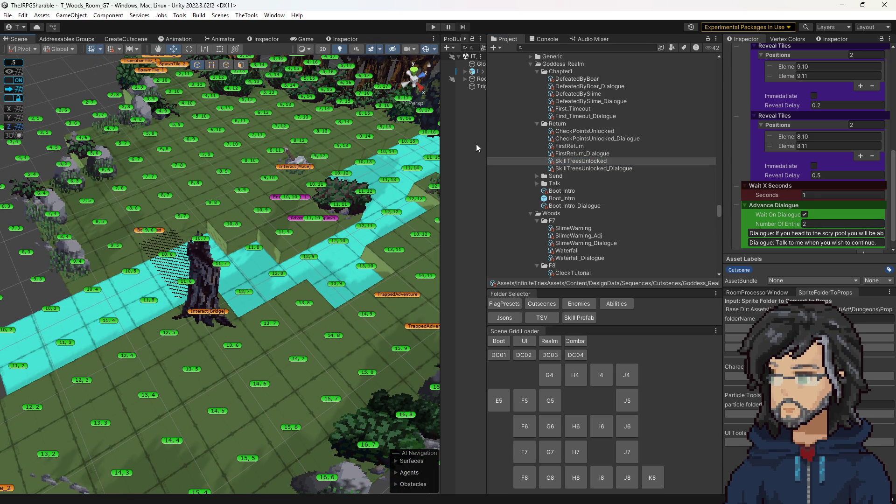
pyautogui.click(434, 27)
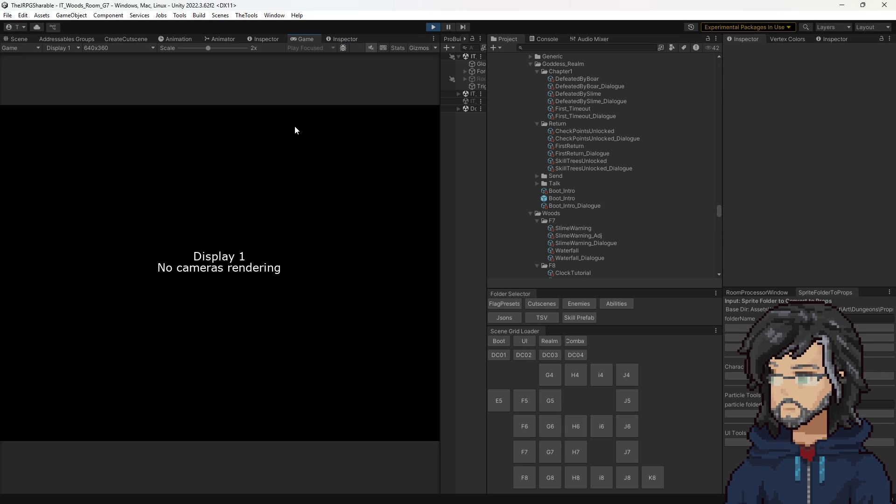
pyautogui.moveTo(441, 162); pyautogui.dragTo(635, 181)
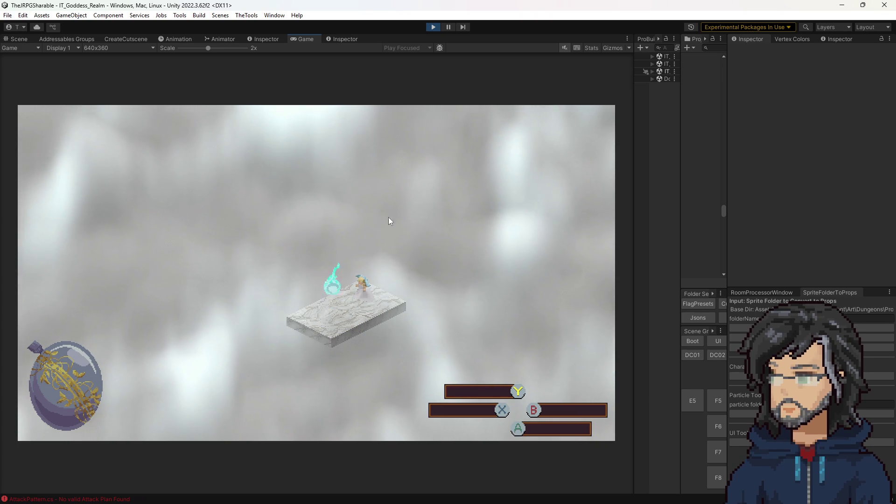
pyautogui.click(437, 29)
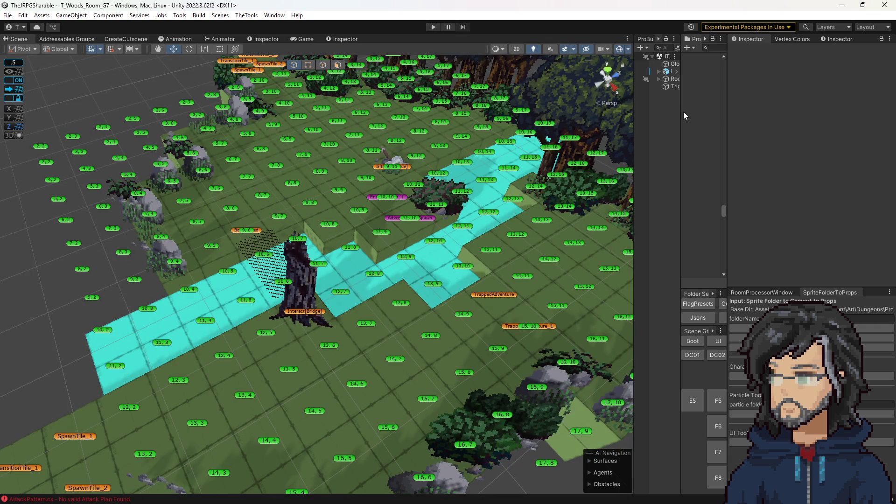
# Change the DefeatedByBoar_Dialogue Goddess line alignment from Bottom Center to Top Center.
pyautogui.moveTo(681, 112); pyautogui.dragTo(557, 126)
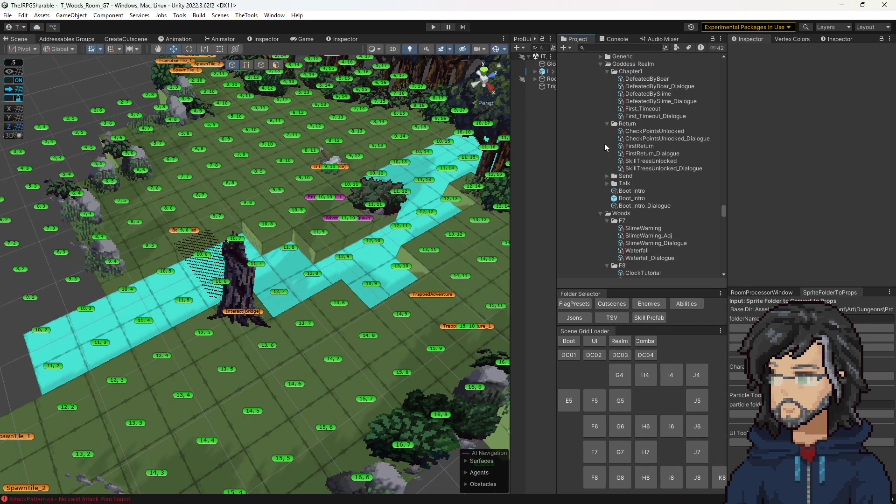
pyautogui.click(656, 160)
pyautogui.scroll(-5, 812, 187)
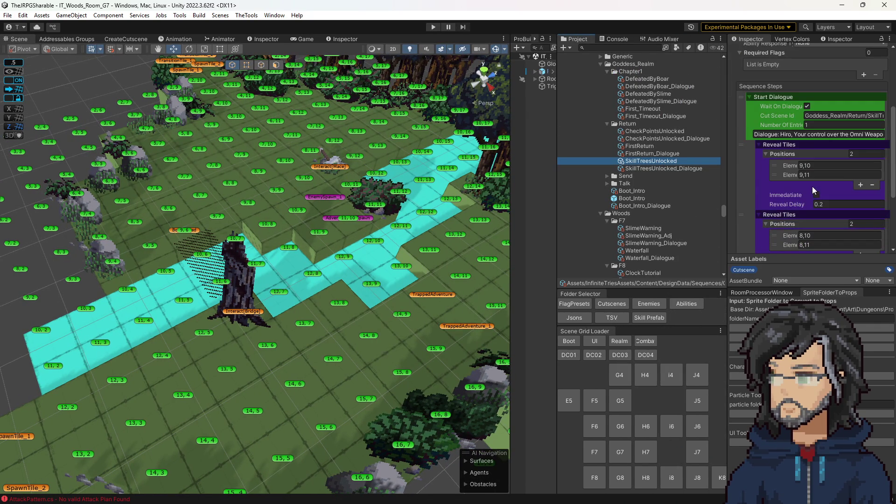
pyautogui.scroll(-3, 811, 185)
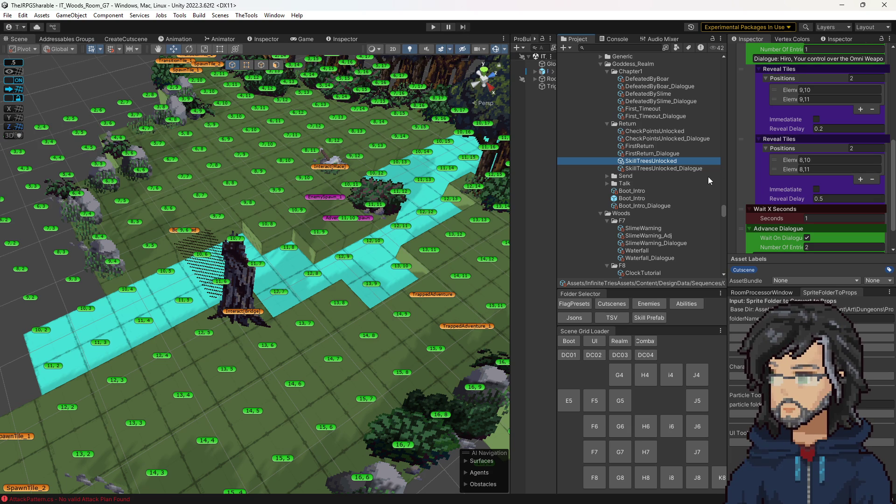
pyautogui.scroll(-2, 770, 184)
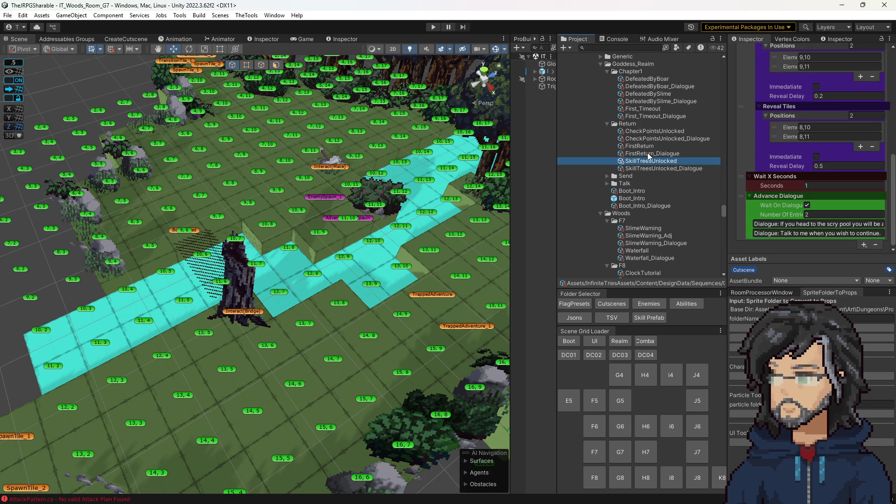
pyautogui.click(659, 87)
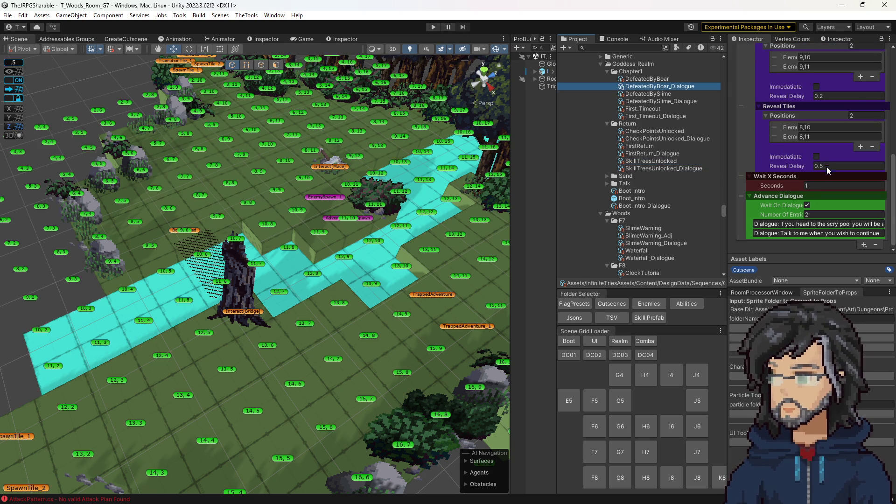
pyautogui.scroll(-3, 834, 218)
pyautogui.click(821, 207)
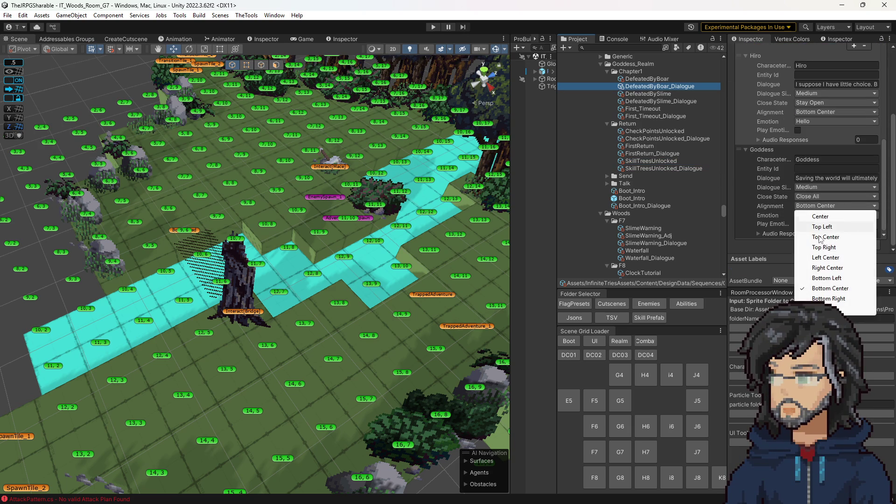
pyautogui.click(813, 237)
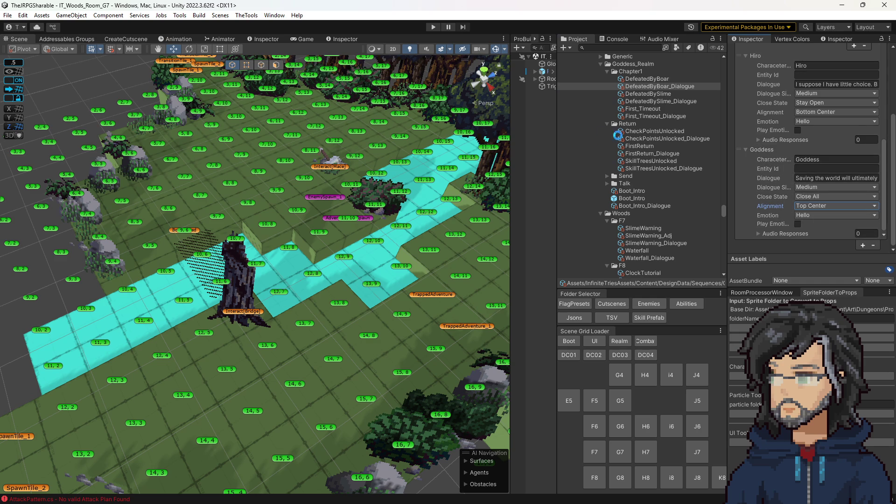
pyautogui.click(651, 161)
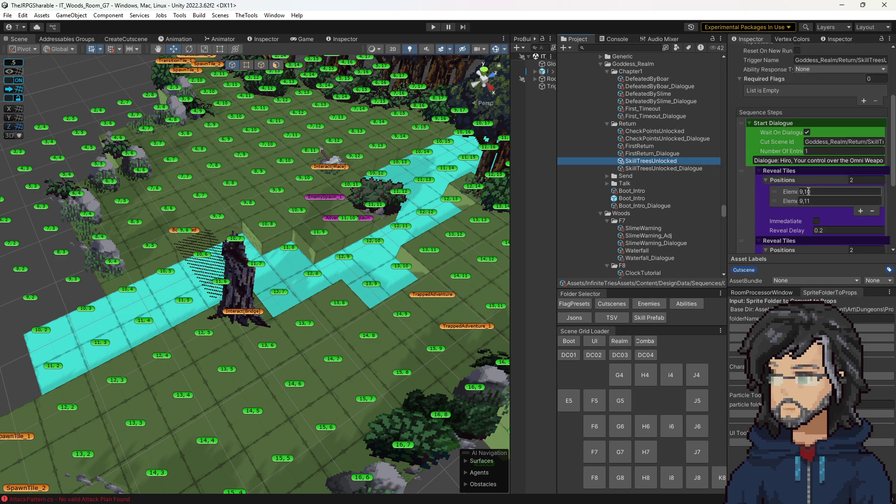
pyautogui.scroll(-5, 807, 192)
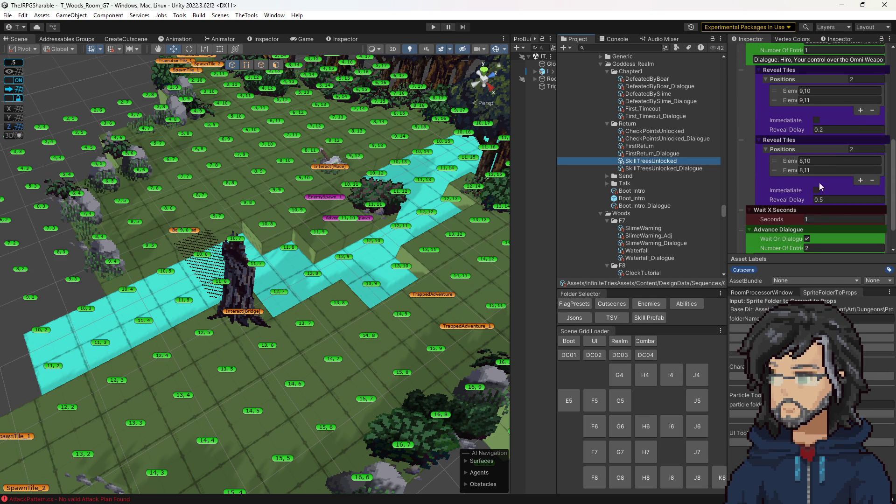
pyautogui.moveTo(469, 151); pyautogui.dragTo(469, 226)
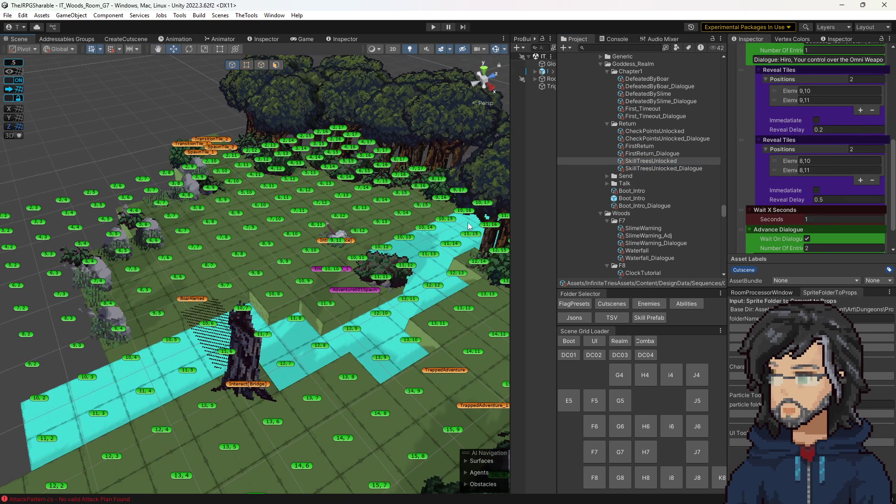
# Run a play test until IT_Goddess_Realm loads, then exit Play mode with Ctrl+P.
pyautogui.click(620, 342)
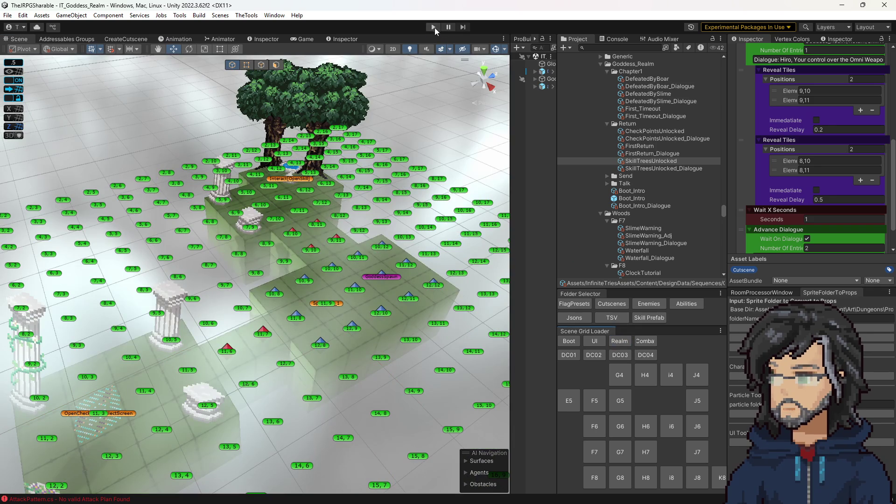
pyautogui.click(434, 27)
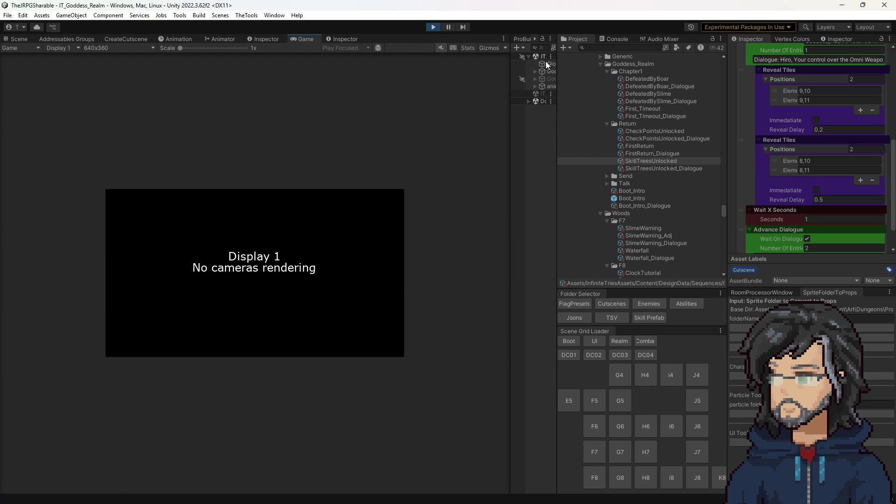
pyautogui.hotkey('ctrl', 'p')
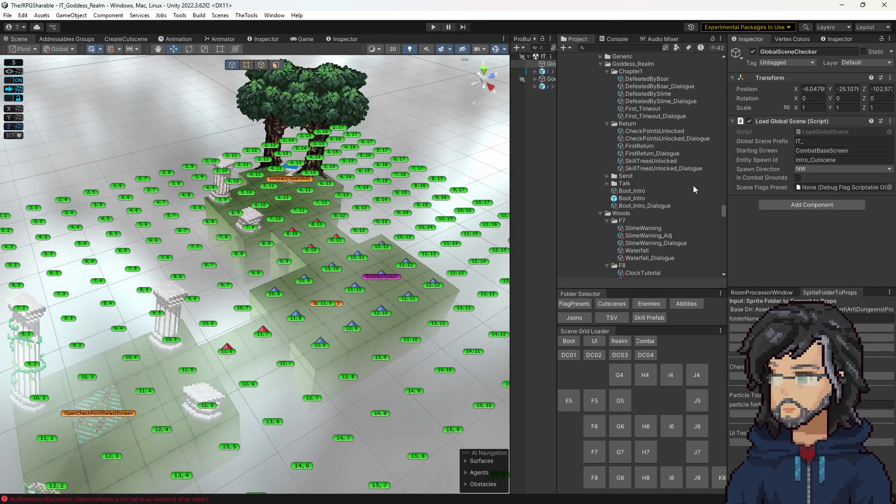
pyautogui.scroll(-15, 644, 194)
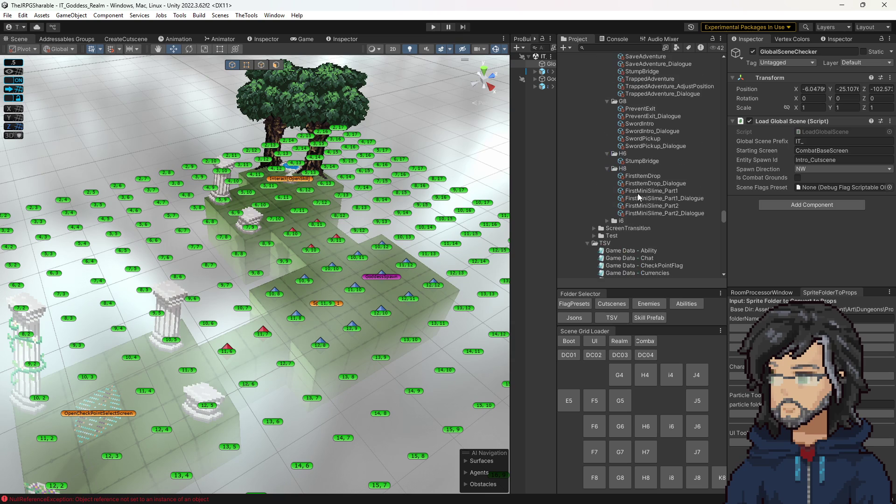
# Duplicate the AfterMace preset in Tools/DebugTools/Flags/DebugPresets.
pyautogui.scroll(-10, 644, 192)
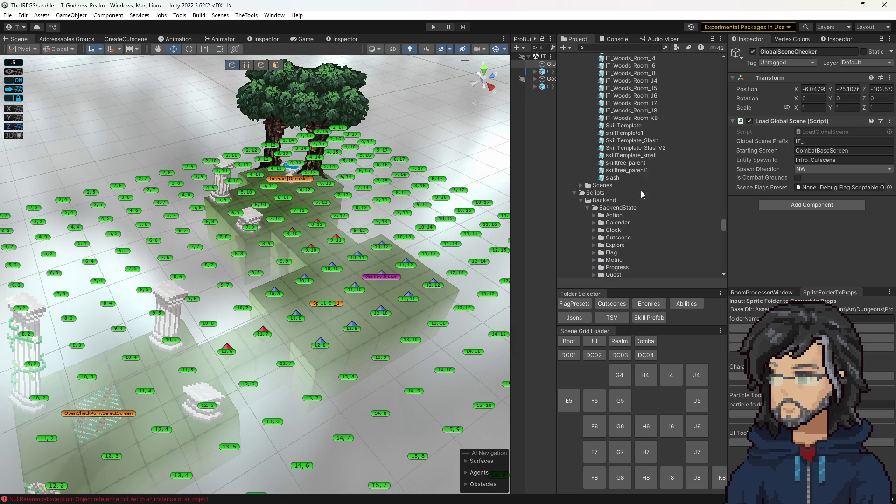
pyautogui.scroll(-10, 641, 188)
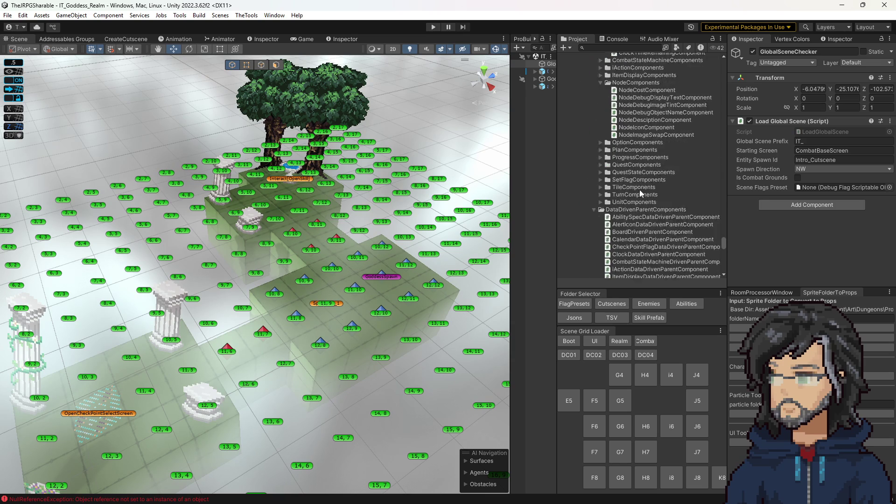
pyautogui.scroll(-5, 640, 189)
pyautogui.click(579, 304)
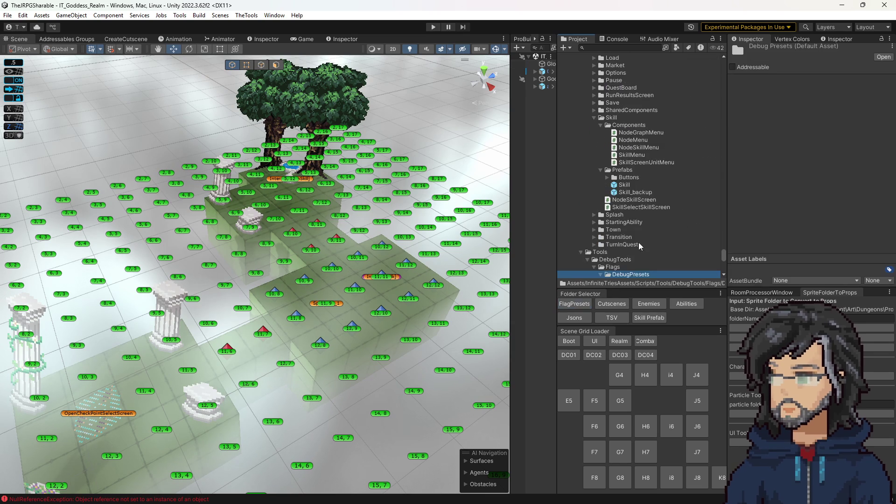
pyautogui.click(634, 114)
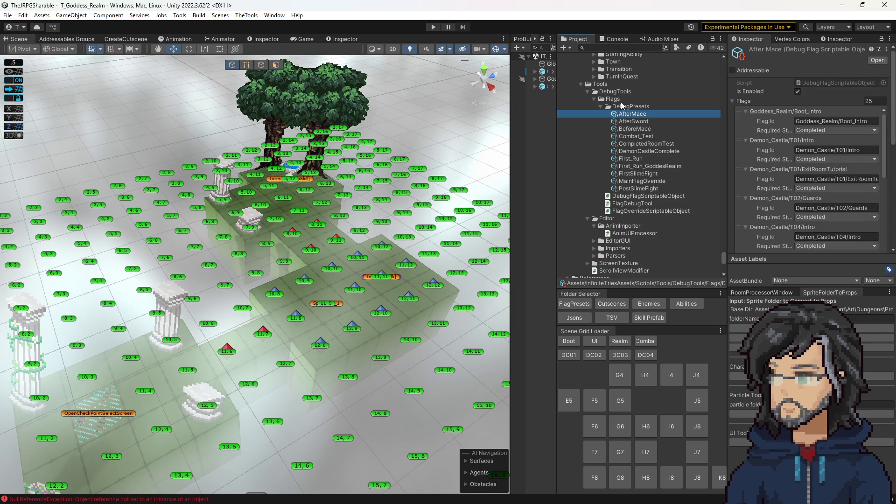
pyautogui.hotkey('ctrl', 'd')
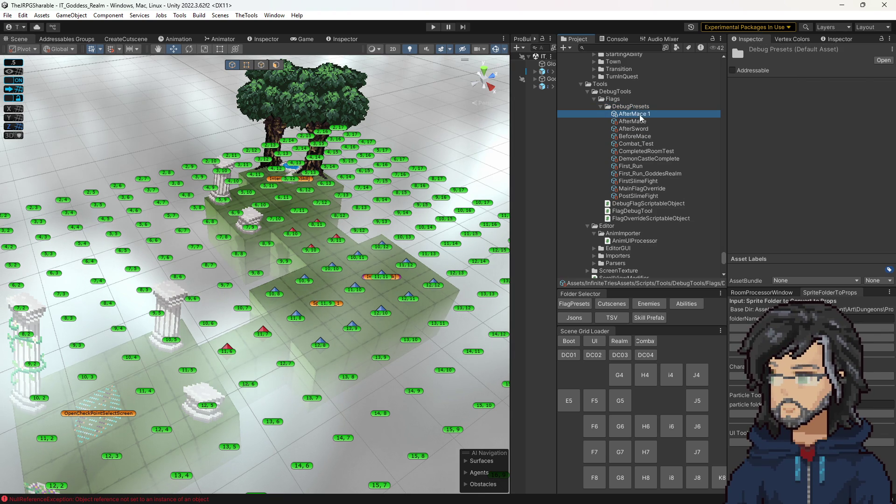
# Rename the copied preset to AfterBoarDefeat, then to DefeatByBoar.
pyautogui.click(633, 117)
pyautogui.moveTo(654, 117); pyautogui.dragTo(613, 118)
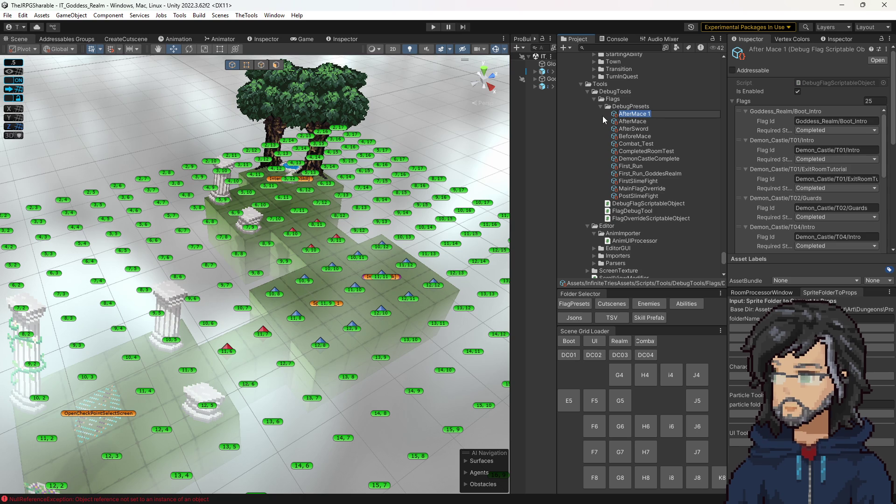
pyautogui.write('AfterBoarDea')
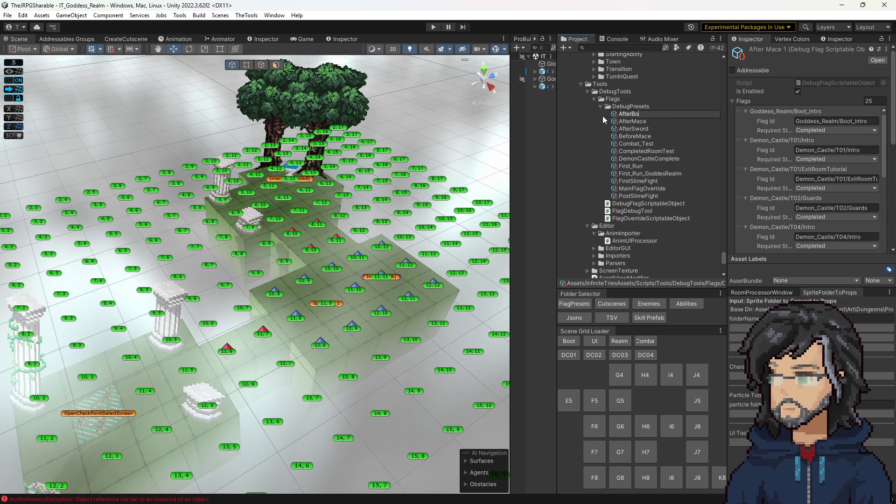
pyautogui.press('BackSpace')
pyautogui.write('feat')
pyautogui.press('Return')
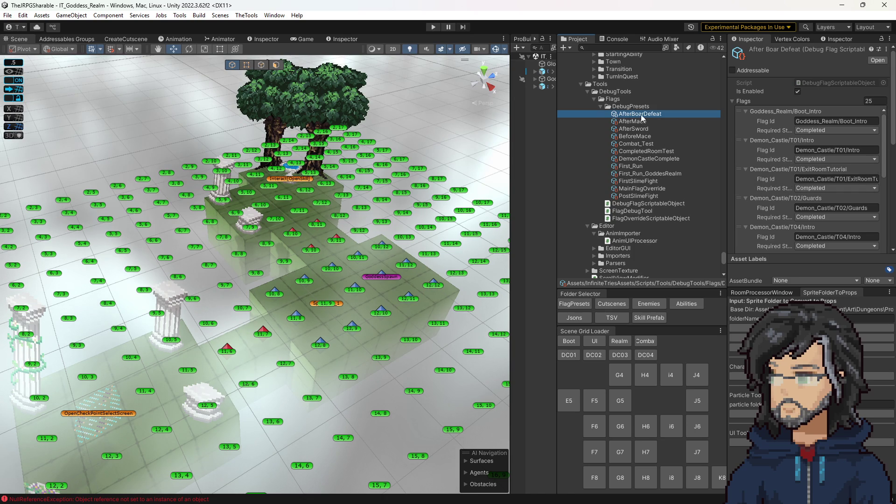
pyautogui.click(641, 117)
pyautogui.press('BackSpace')
pyautogui.press('BackSpace')
pyautogui.press('BackSpace')
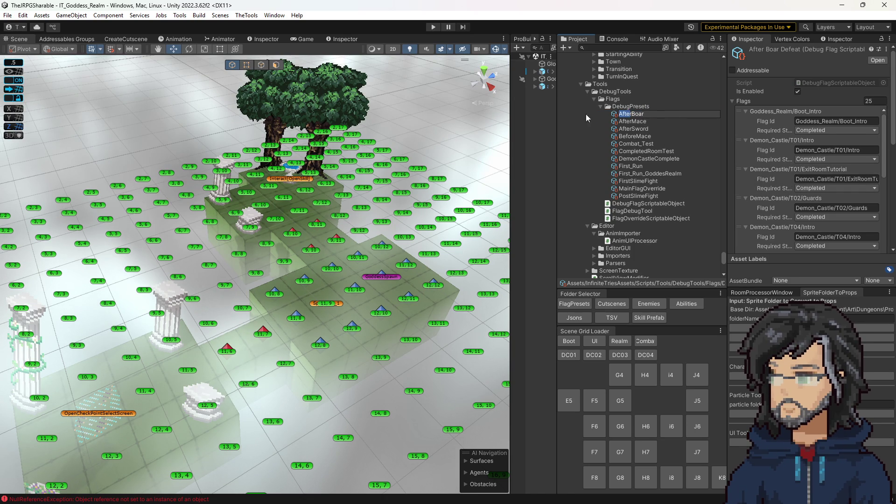
pyautogui.press('BackSpace')
pyautogui.write('DefeatBy')
pyautogui.press('Return')
pyautogui.scroll(-15, 743, 204)
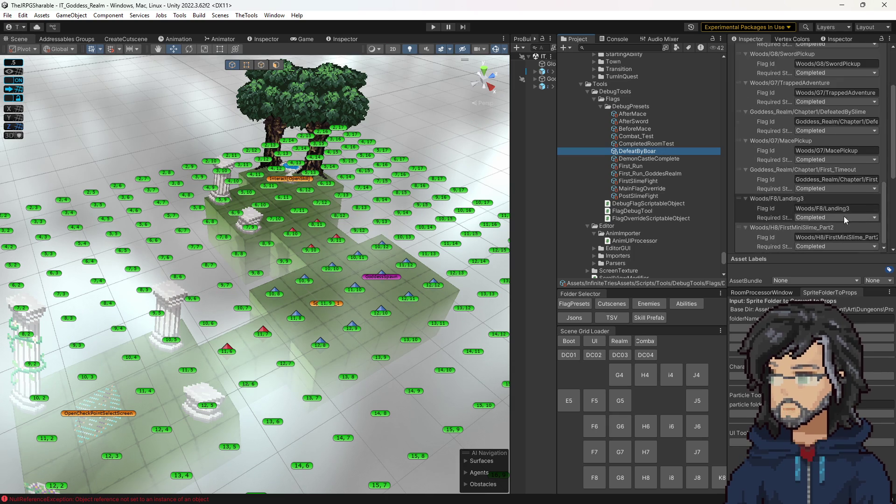
# Append a Woods/G7/BoarAlerted flag, required as Completed, to the DefeatByBoar preset.
pyautogui.click(859, 111)
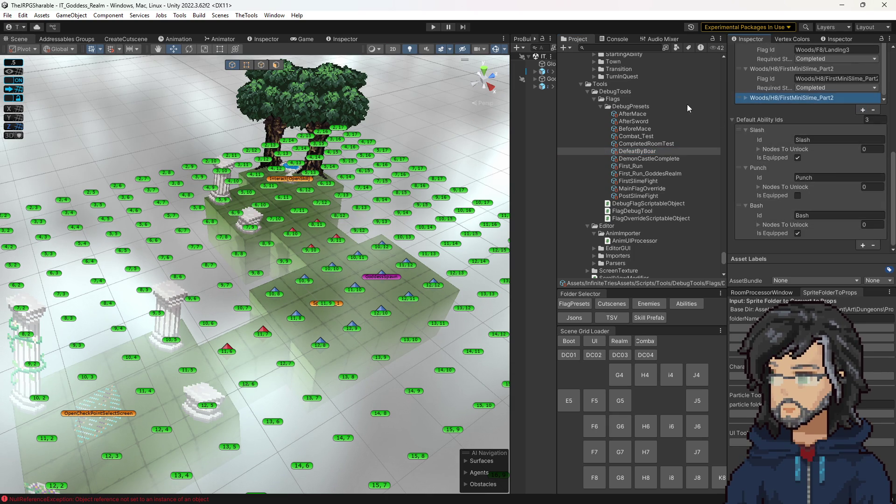
pyautogui.click(881, 39)
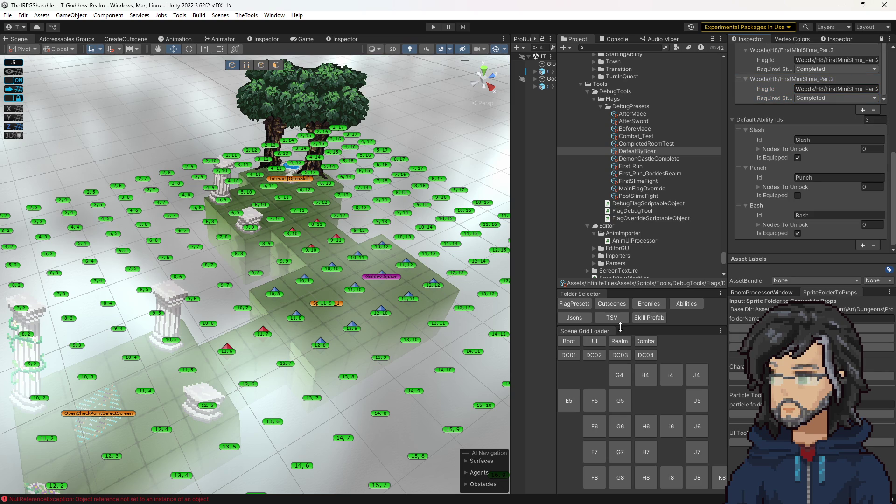
pyautogui.click(606, 304)
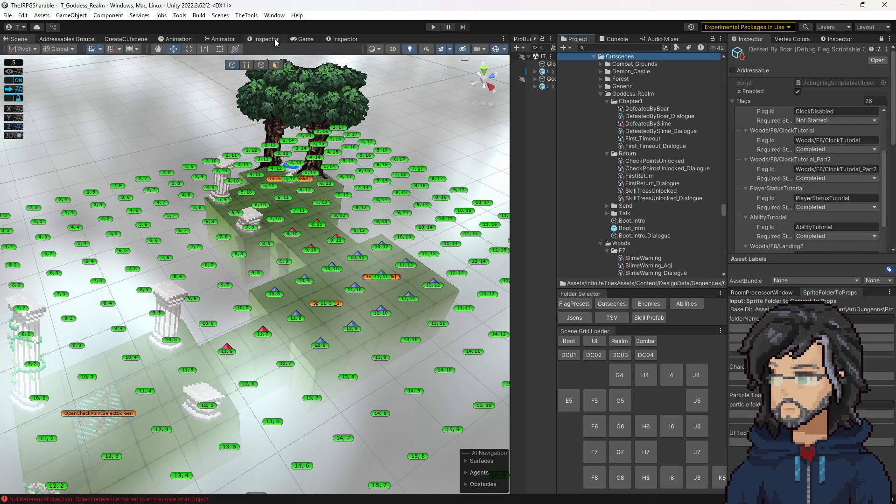
pyautogui.click(280, 40)
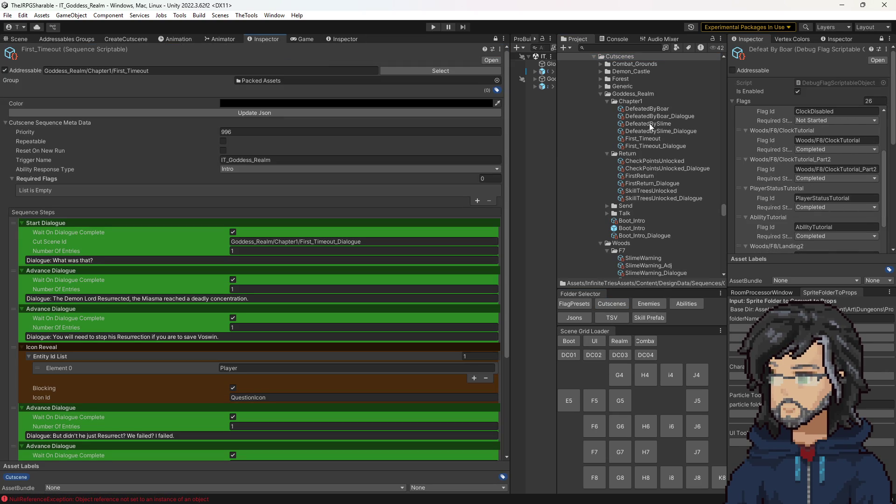
pyautogui.scroll(-10, 641, 165)
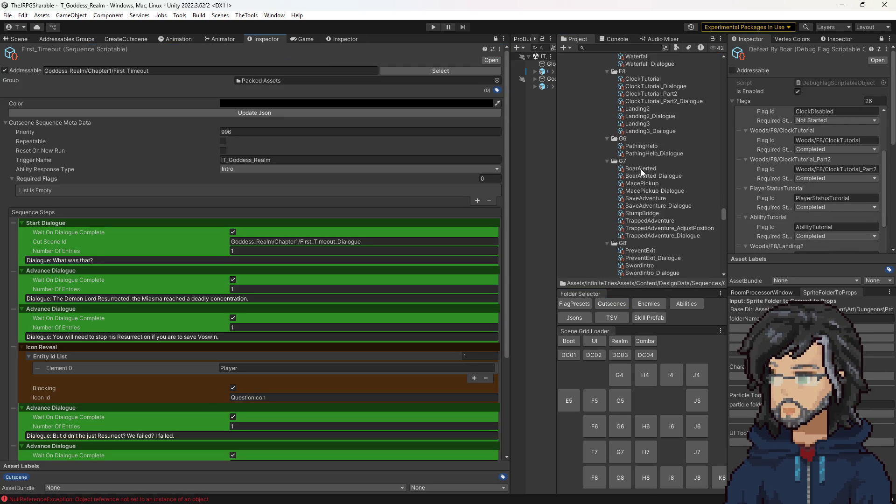
pyautogui.click(642, 169)
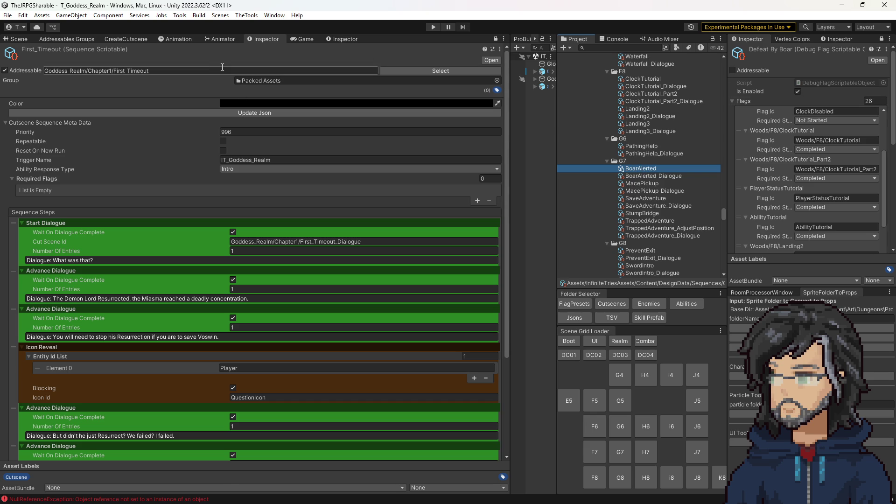
pyautogui.click(496, 39)
pyautogui.click(146, 71)
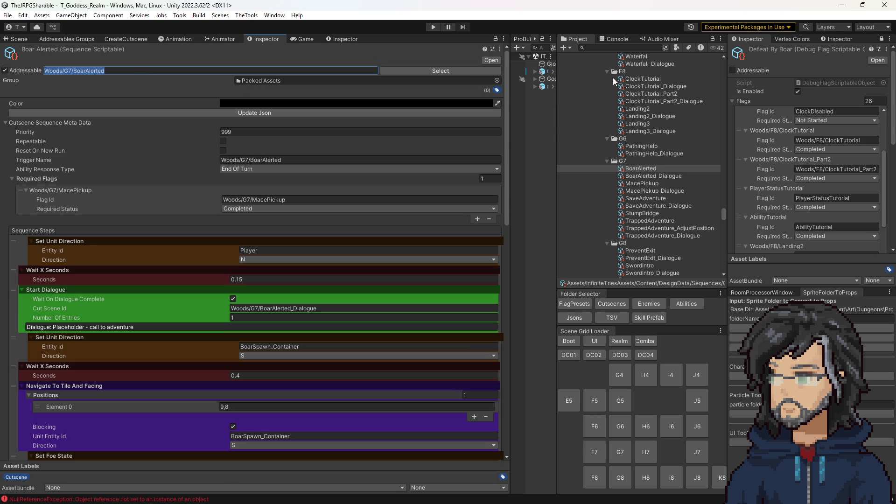
pyautogui.scroll(-10, 821, 217)
pyautogui.click(828, 190)
pyautogui.write('Woods/G7/BoarAlerted')
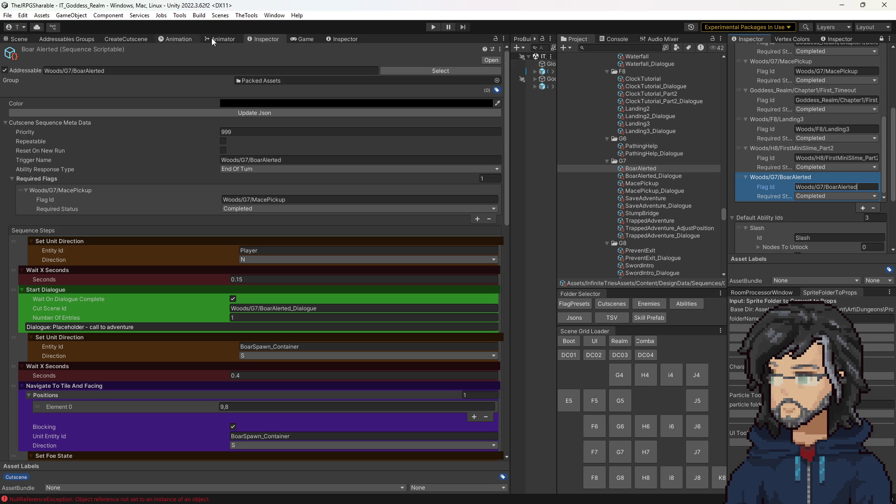
pyautogui.click(26, 41)
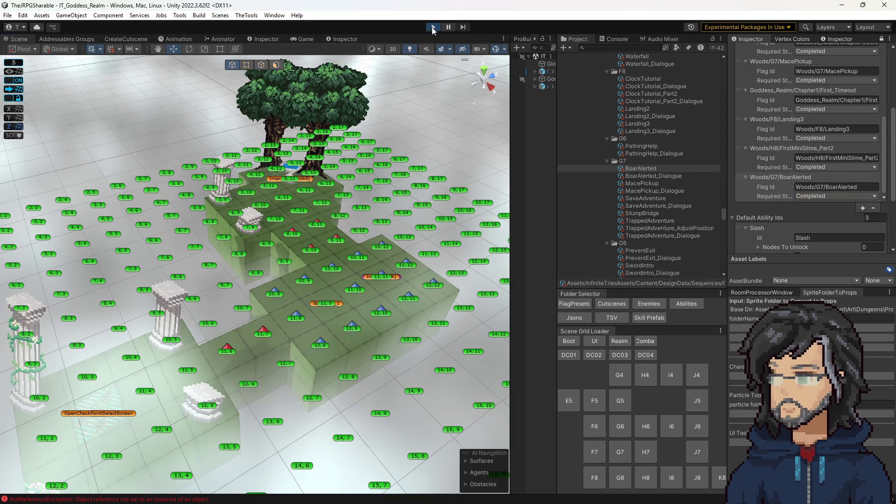
# Play in a widened Game view until the hero reaches the floating stone platform, then stop.
pyautogui.click(432, 27)
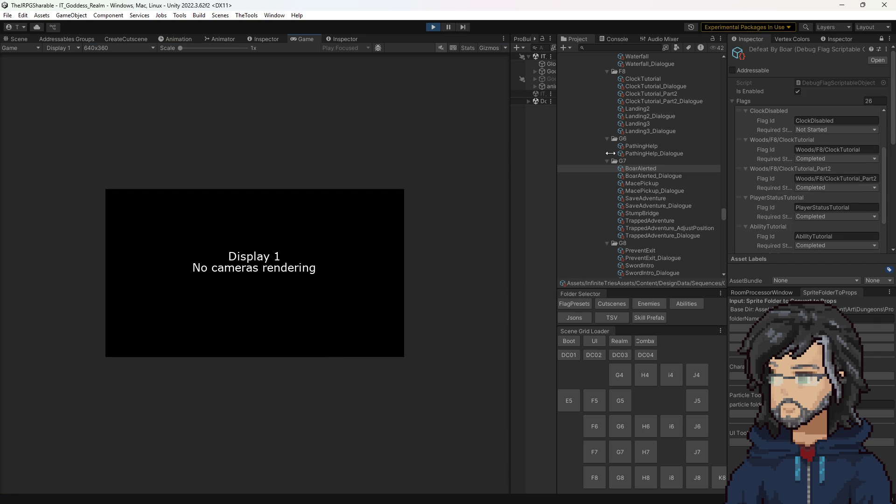
pyautogui.moveTo(542, 152); pyautogui.dragTo(530, 153)
pyautogui.moveTo(612, 156); pyautogui.dragTo(615, 158)
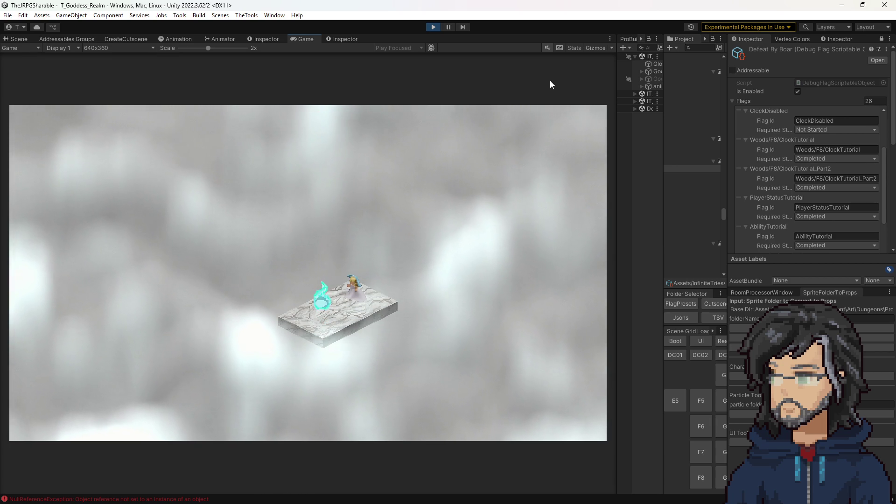
pyautogui.click(430, 26)
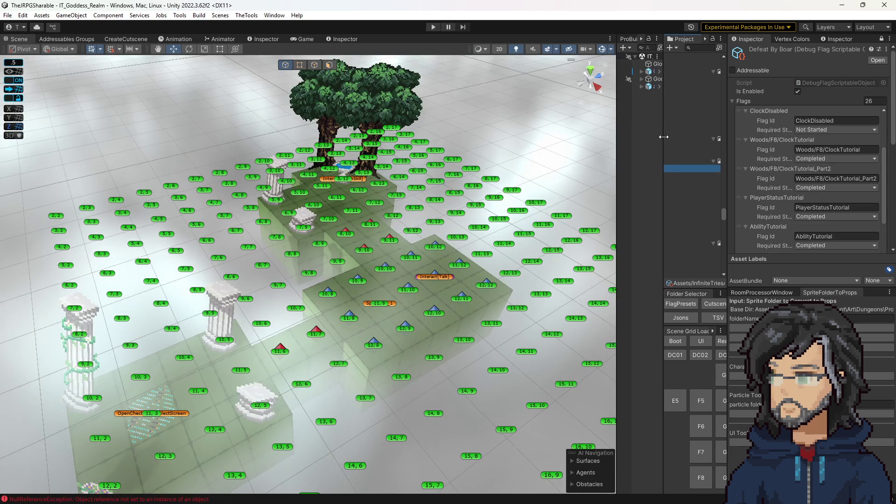
# Unlock the Inspector and reveal the Tools/DebugTools/Flags/DebugPresets folder in the Project window.
pyautogui.moveTo(664, 137); pyautogui.dragTo(636, 137)
pyautogui.scroll(-5, 788, 179)
pyautogui.scroll(-5, 788, 179)
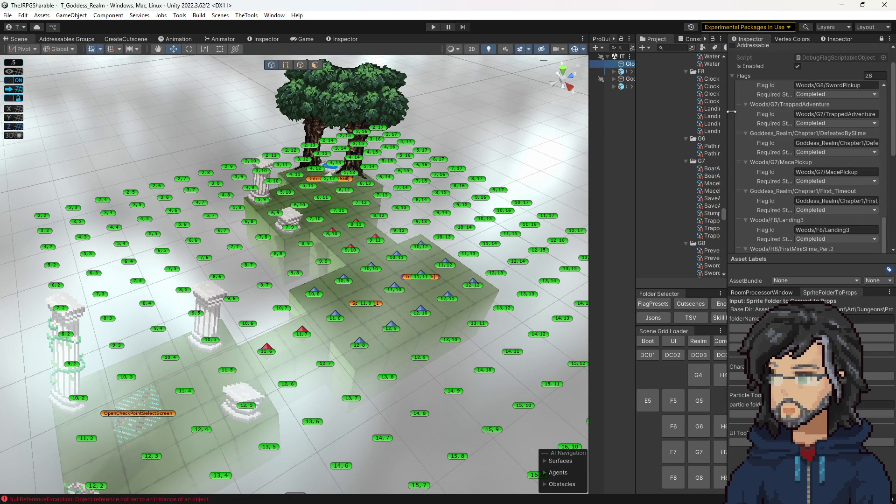
pyautogui.click(884, 39)
pyautogui.click(657, 303)
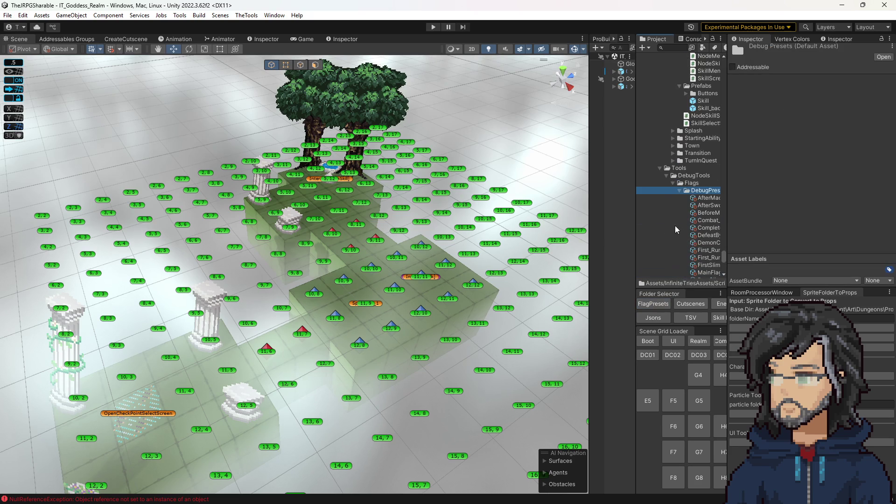
pyautogui.click(627, 64)
# Open the DefeatByBoar preset, play-test until the first Goddess dialogue, then stop with Ctrl+P.
pyautogui.moveTo(727, 193)
pyautogui.mouseDown()
pyautogui.moveTo(849, 188)
pyautogui.moveTo(835, 187)
pyautogui.mouseUp()
pyautogui.scroll(-3, 714, 213)
pyautogui.click(844, 187)
pyautogui.doubleClick(845, 188)
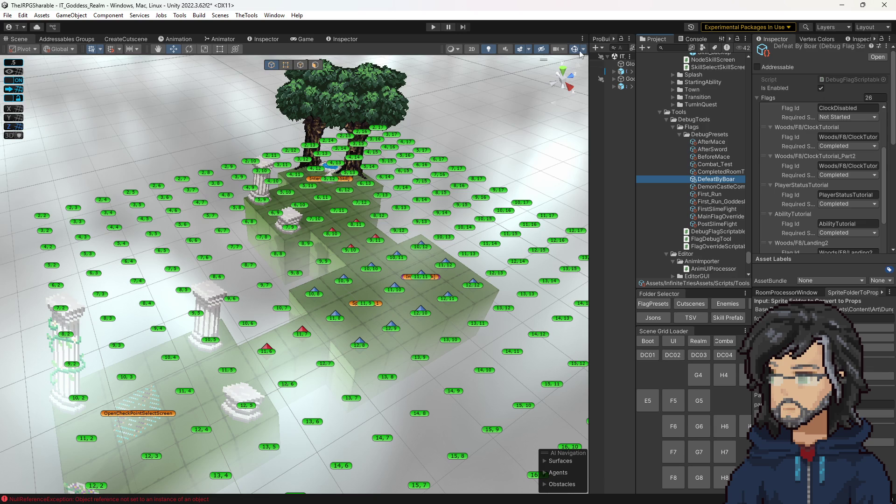
pyautogui.click(433, 27)
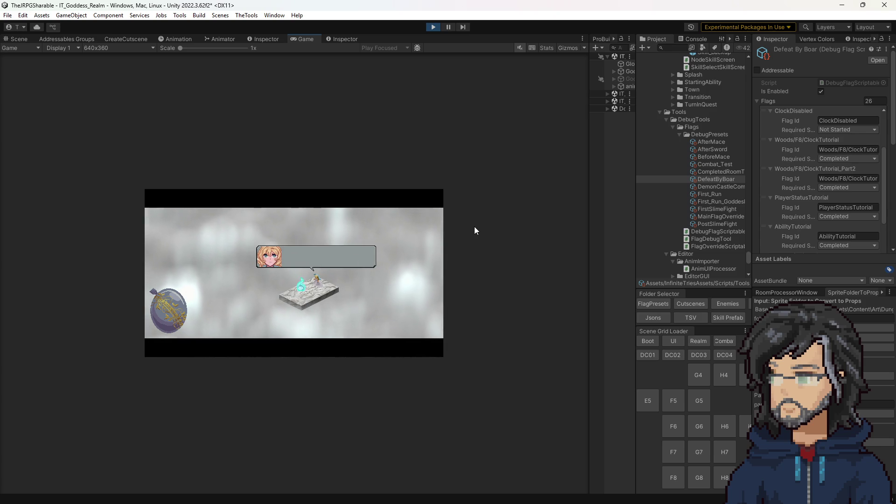
pyautogui.hotkey('ctrl', 'p')
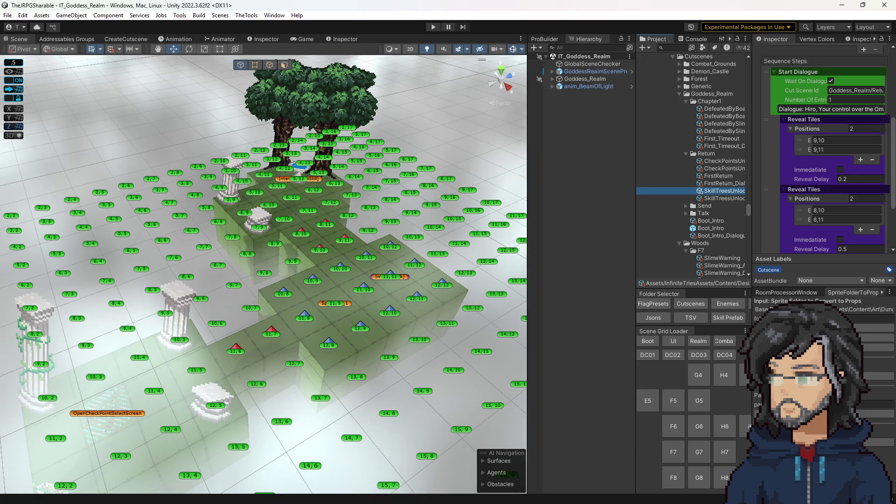
# In Visual Studio, run a code search for 'revealti' to list the RevealTile sequence step classes.
pyautogui.hotkey('alt', 'Tab')
pyautogui.hotkey('ctrl', 't')
pyautogui.write('revealtile')
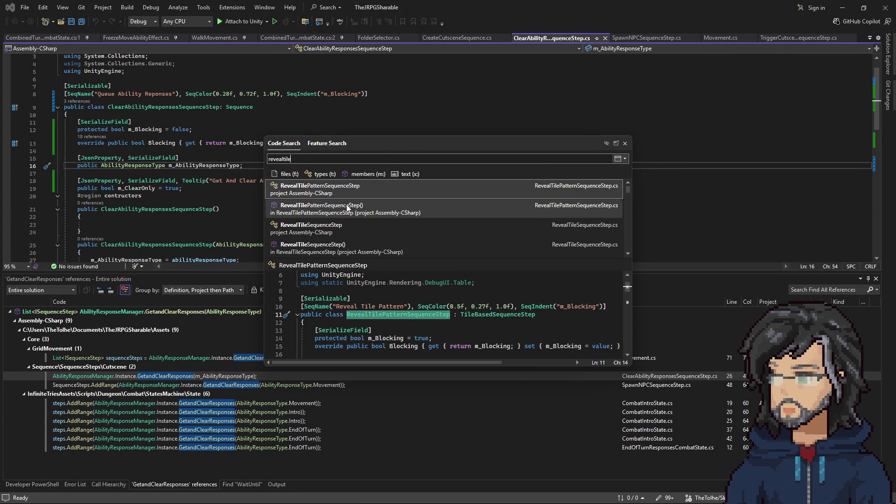
# Open RevealTilesSequenceStep.cs, breakpoint line 27's tile loop, and inspect the FindTiles definition.
pyautogui.scroll(-1, 343, 212)
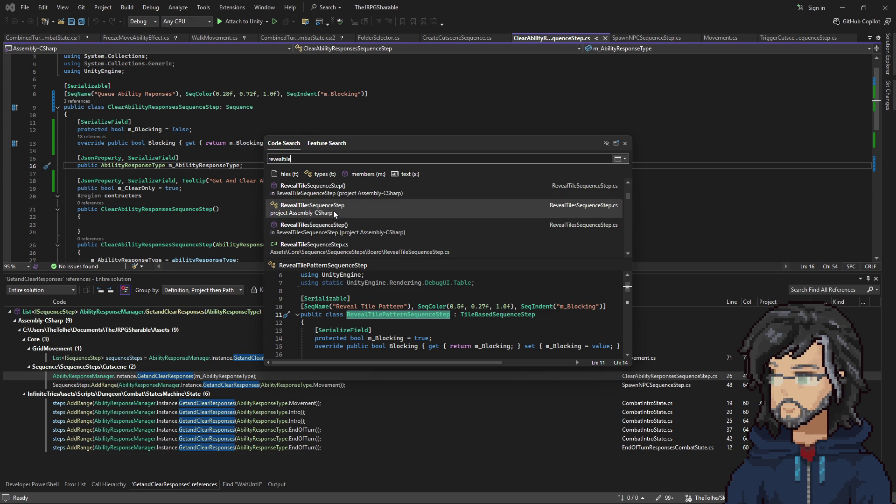
pyautogui.click(334, 212)
pyautogui.scroll(-5, 173, 135)
pyautogui.click(149, 134)
pyautogui.press('F9')
pyautogui.rightClick(115, 125)
pyautogui.click(135, 176)
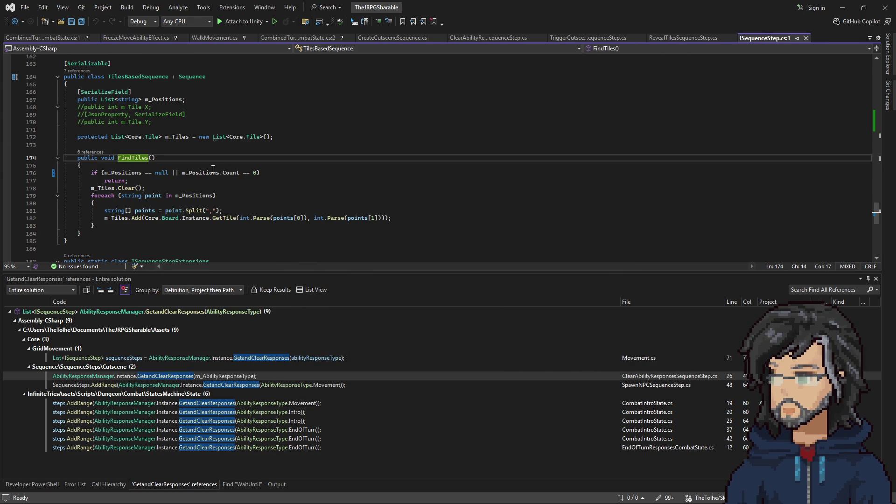
pyautogui.moveTo(104, 173); pyautogui.dragTo(245, 173)
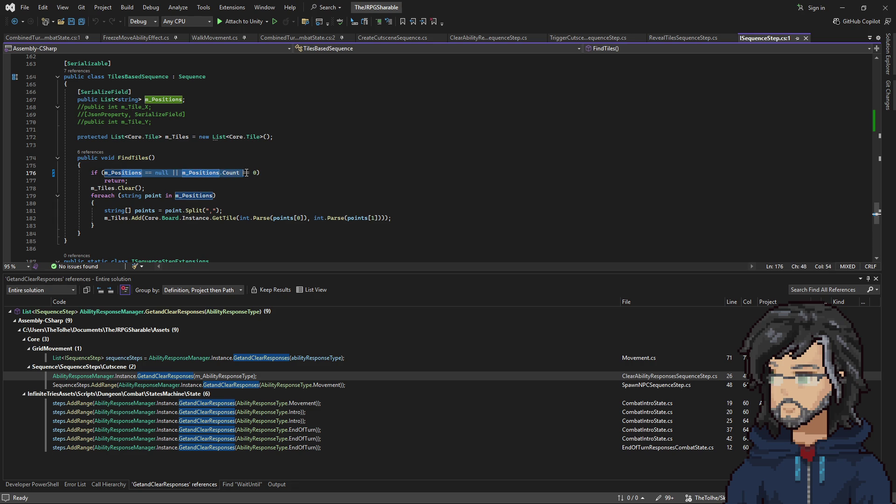
pyautogui.hotkey('ctrl', '-')
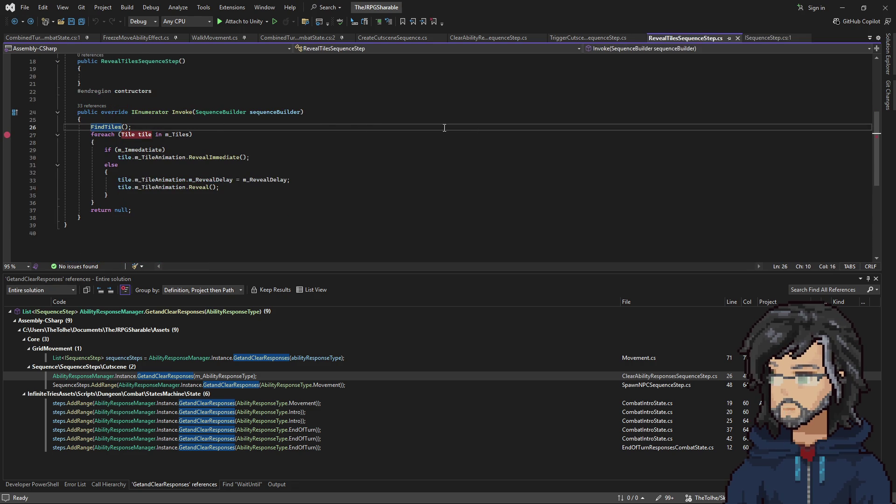
# Attach the Visual Studio debugger to Unity and return to the Unity Editor.
pyautogui.click(267, 21)
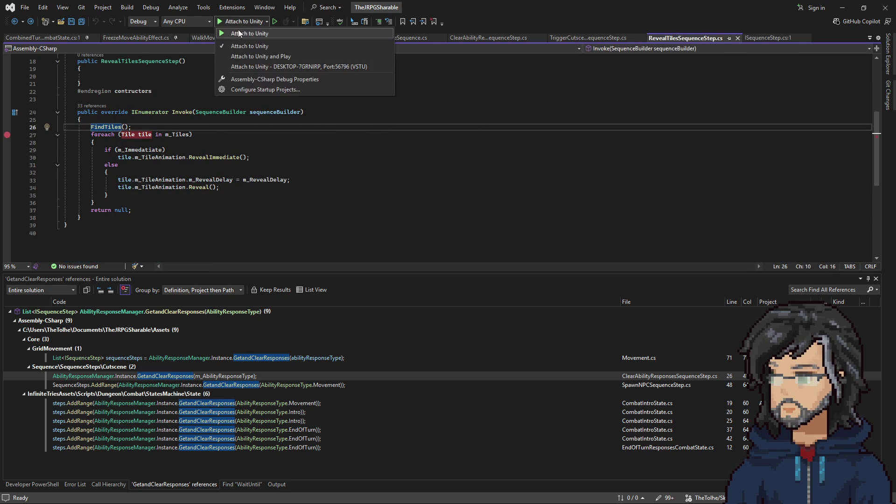
pyautogui.click(239, 30)
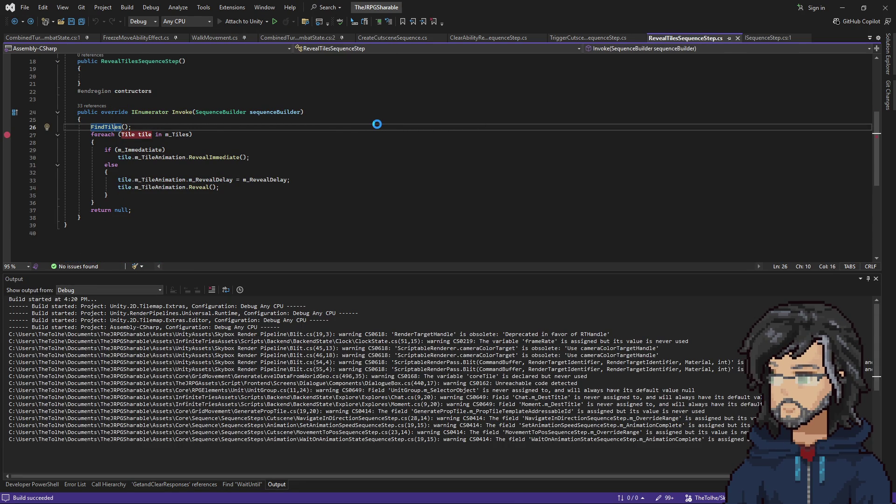
pyautogui.doubleClick(830, 10)
pyautogui.click(830, 17)
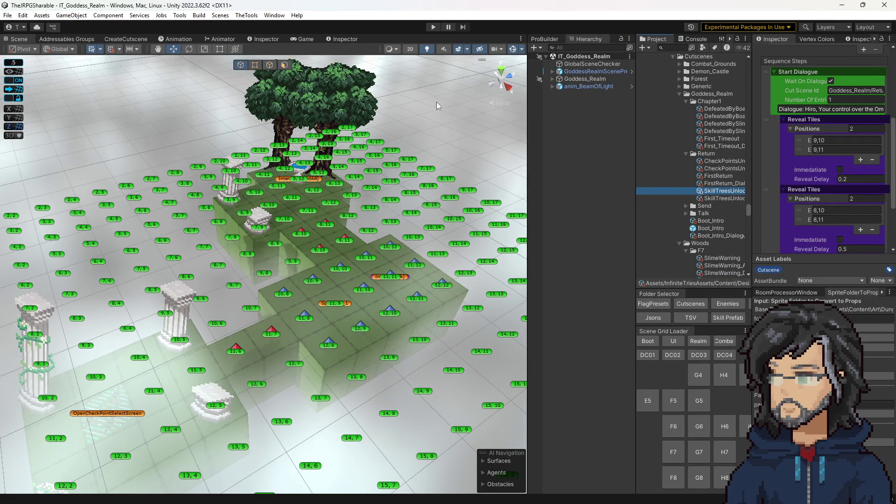
# Play the game with a widened Game view until Visual Studio breaks at line 27.
pyautogui.click(433, 28)
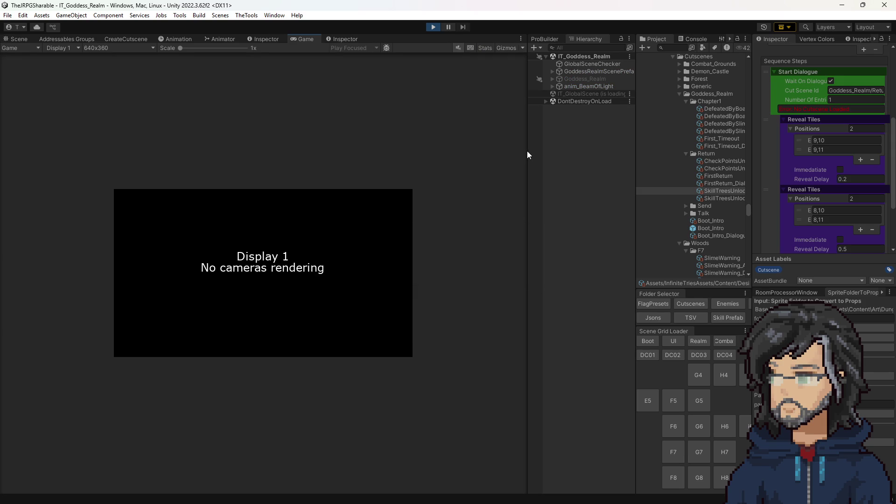
pyautogui.moveTo(550, 154); pyautogui.dragTo(627, 156)
pyautogui.click(140, 152)
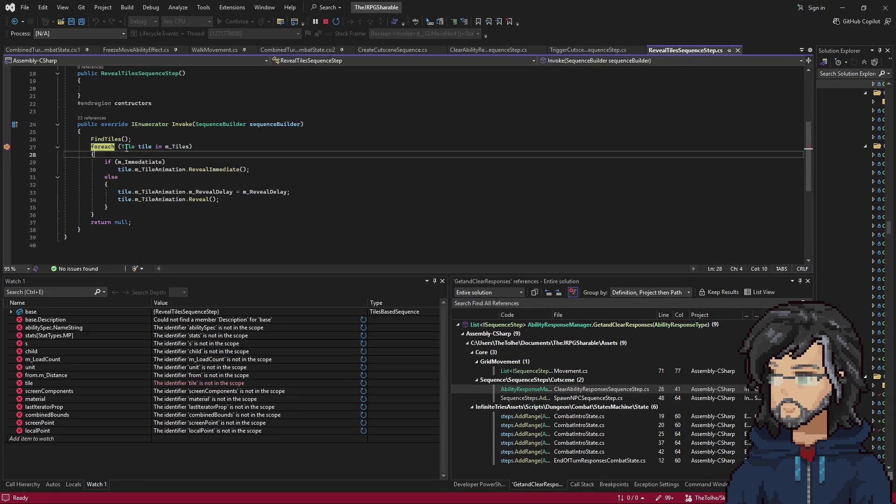
# Step through the tile loop's delayed reveal branch into the tile's Reveal method.
pyautogui.press('F5')
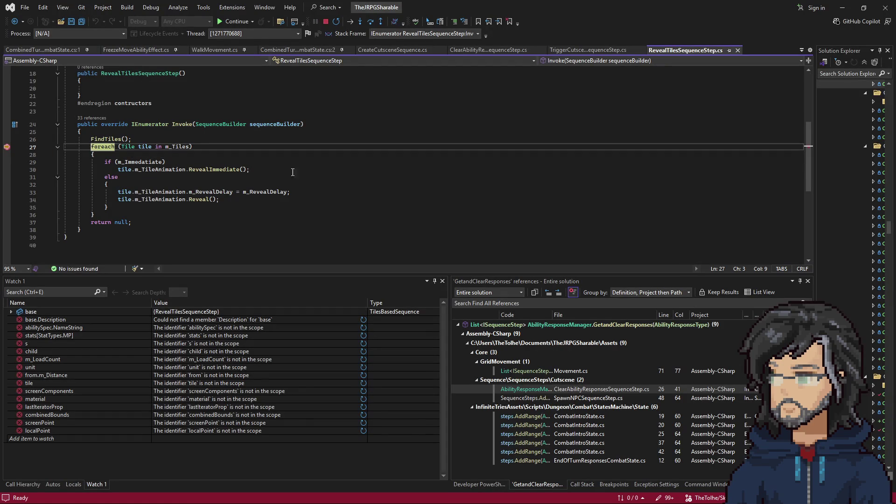
pyautogui.moveTo(177, 147)
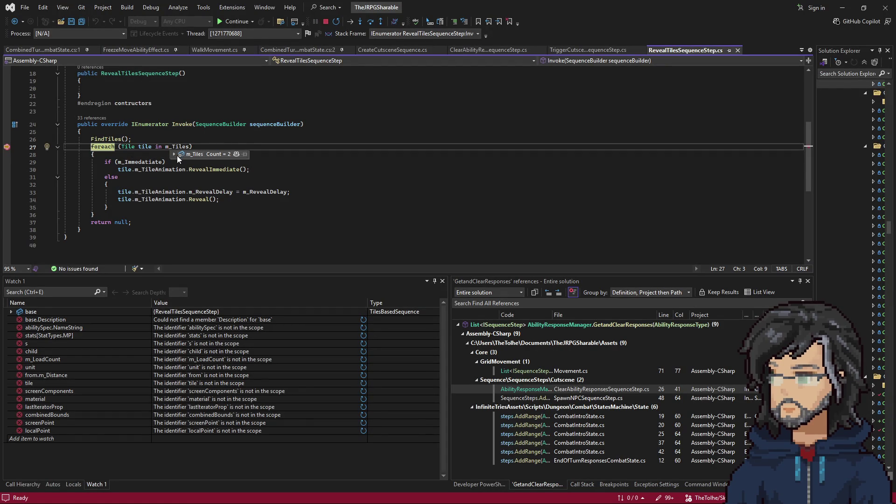
pyautogui.press('F10')
pyautogui.press('F10')
pyautogui.press('F10')
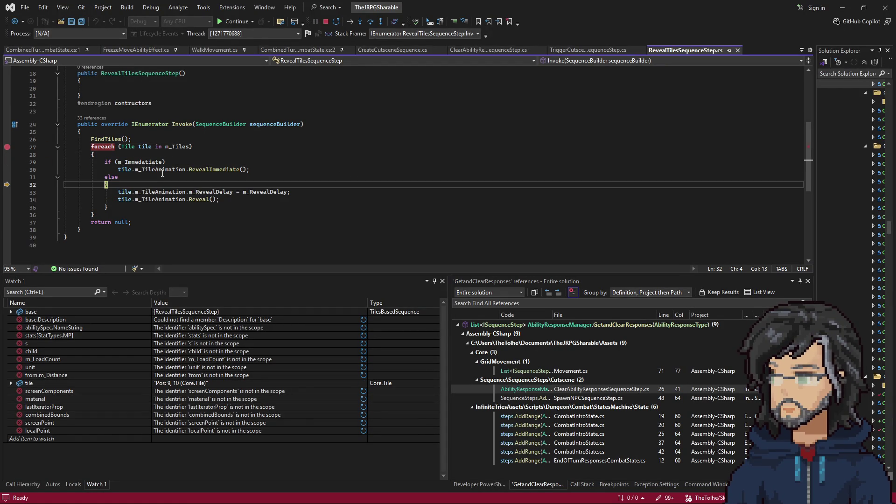
pyautogui.press('F10')
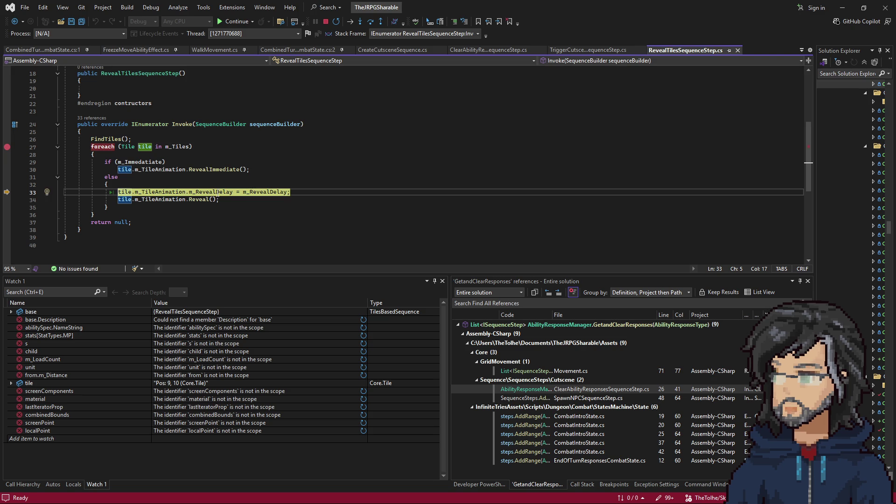
pyautogui.moveTo(218, 192)
pyautogui.press('F10')
pyautogui.press('F11')
pyautogui.press('F10')
# Step into the reveal-in-progress and flag validity checks, then resume the game with F5.
pyautogui.press('F11')
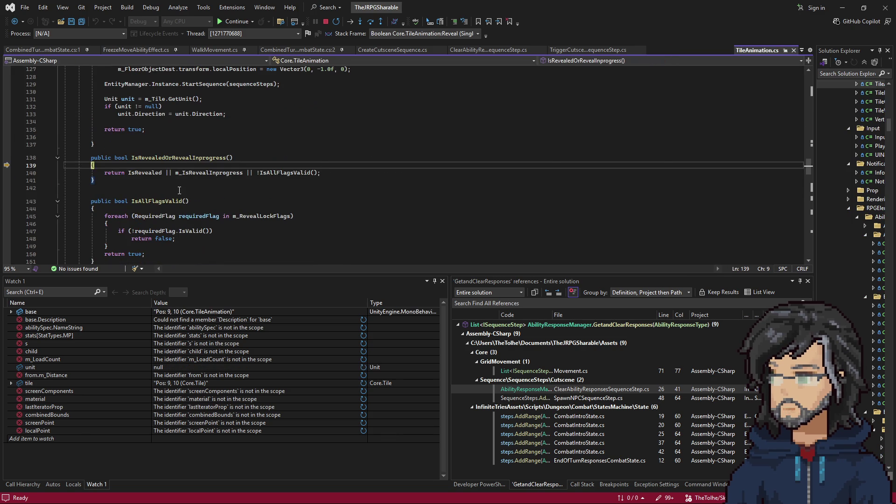
pyautogui.moveTo(149, 174)
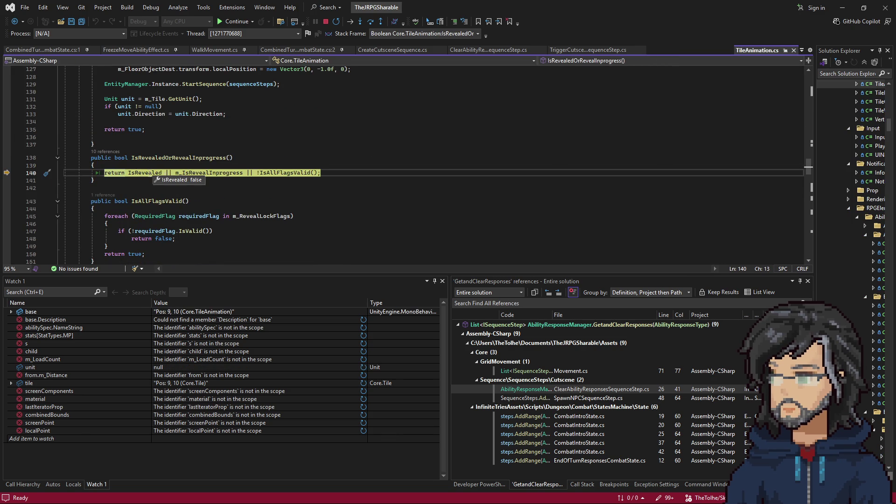
pyautogui.moveTo(220, 174)
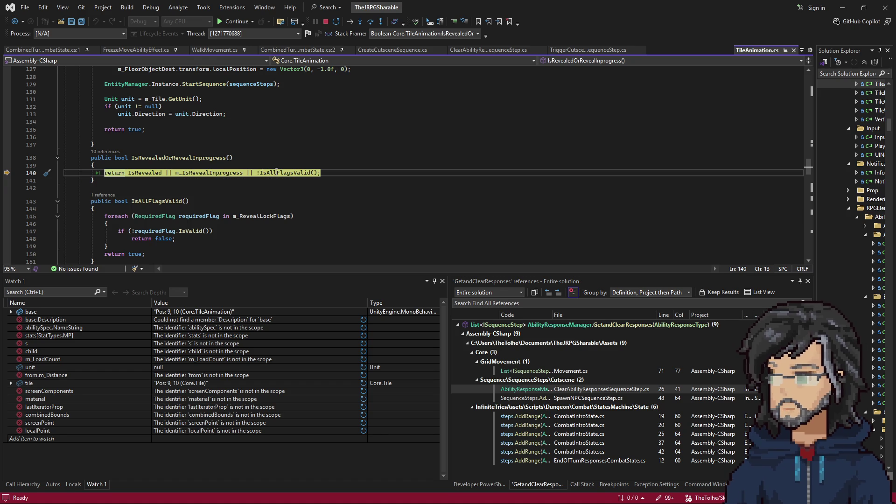
pyautogui.press('F11')
pyautogui.press('F11')
pyautogui.press('F11')
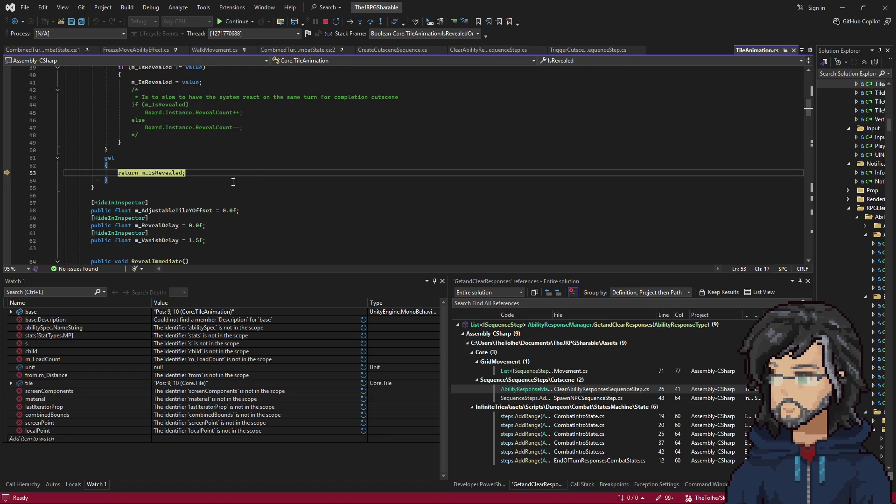
pyautogui.press('F11')
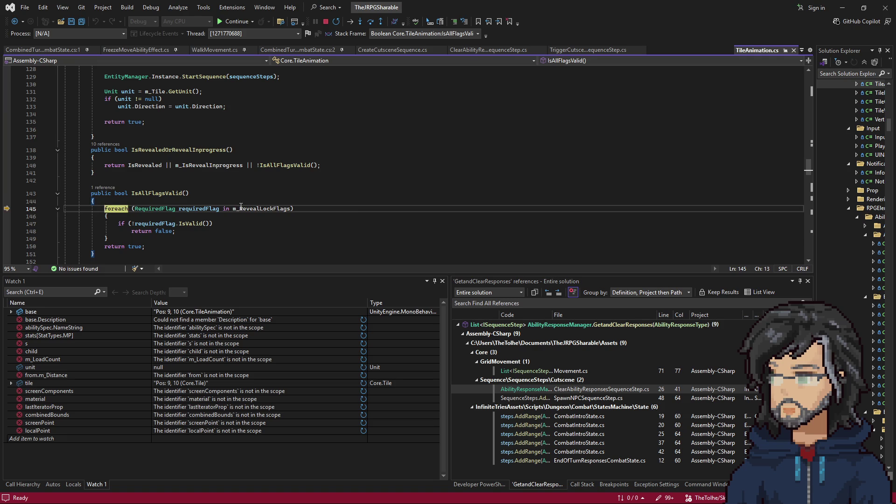
pyautogui.moveTo(267, 215)
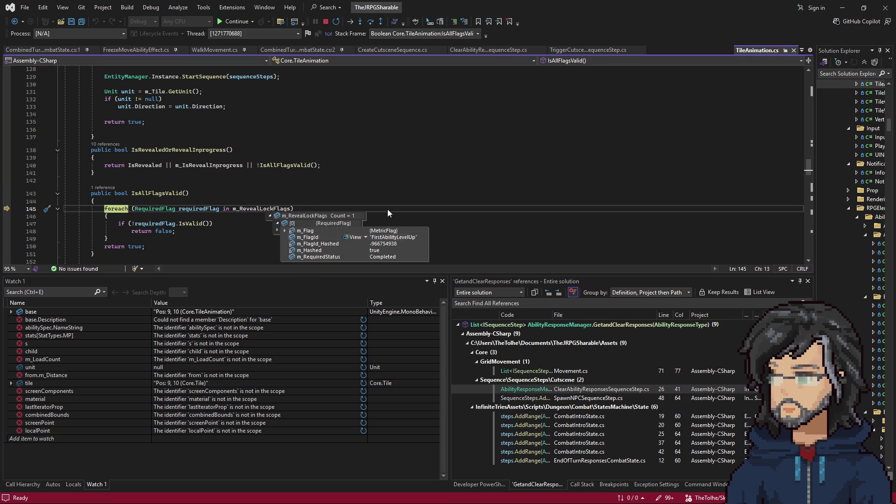
pyautogui.press('F10')
pyautogui.press('F5')
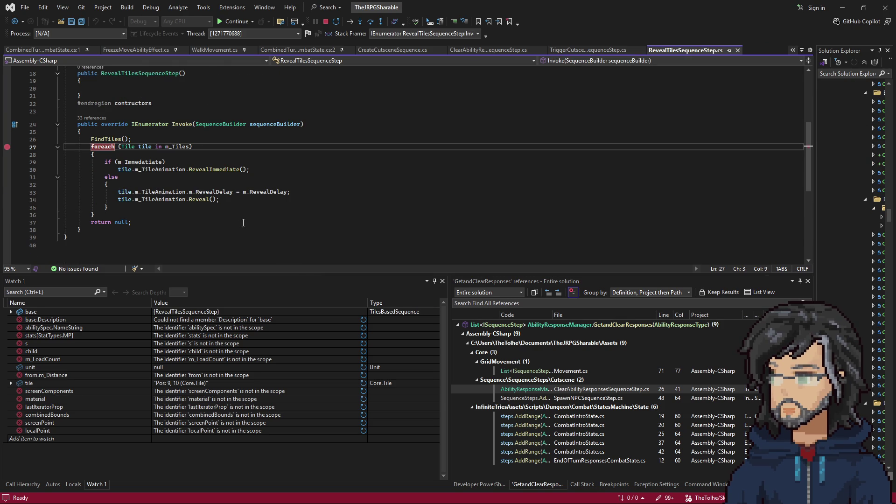
pyautogui.press('F5')
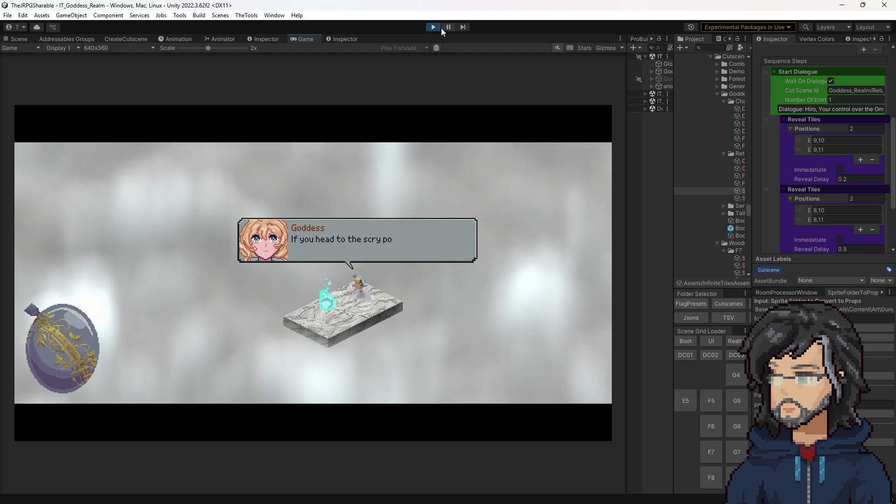
# Stop play and inspect Revealed_1's required FirstAbilityLevelUp flag, then select Revealed_3.
pyautogui.hotkey('ctrl', 'p')
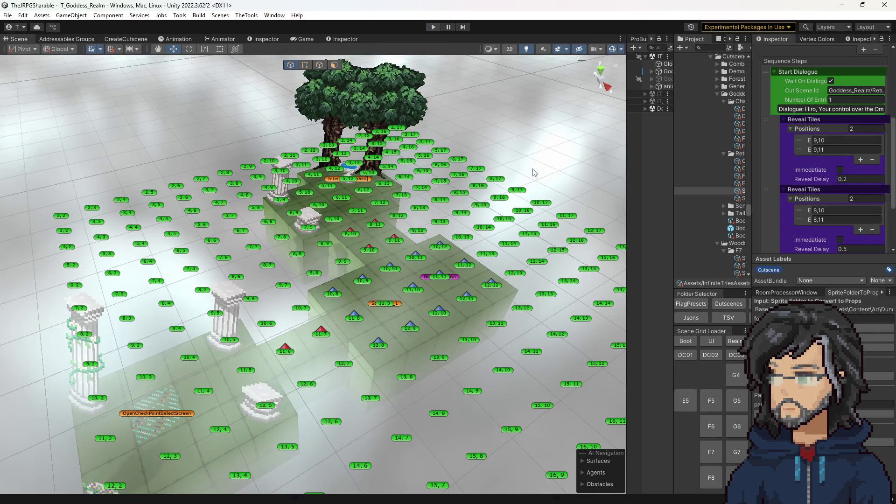
pyautogui.click(395, 240)
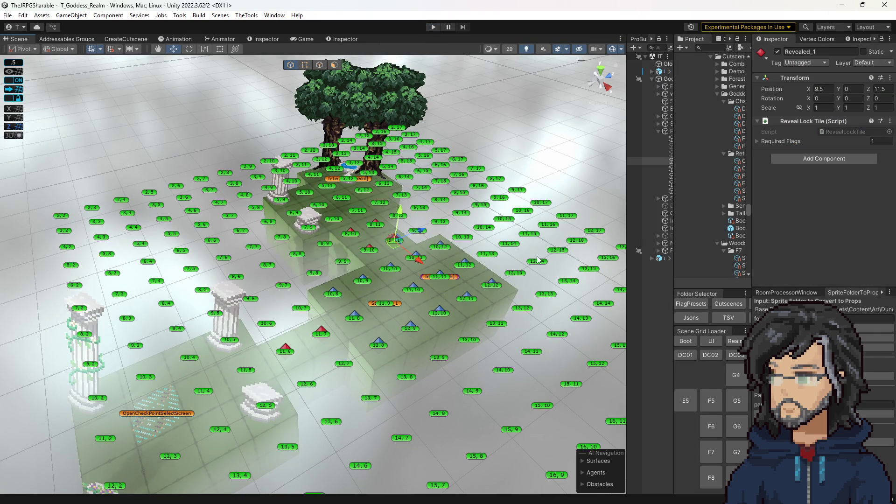
pyautogui.click(782, 140)
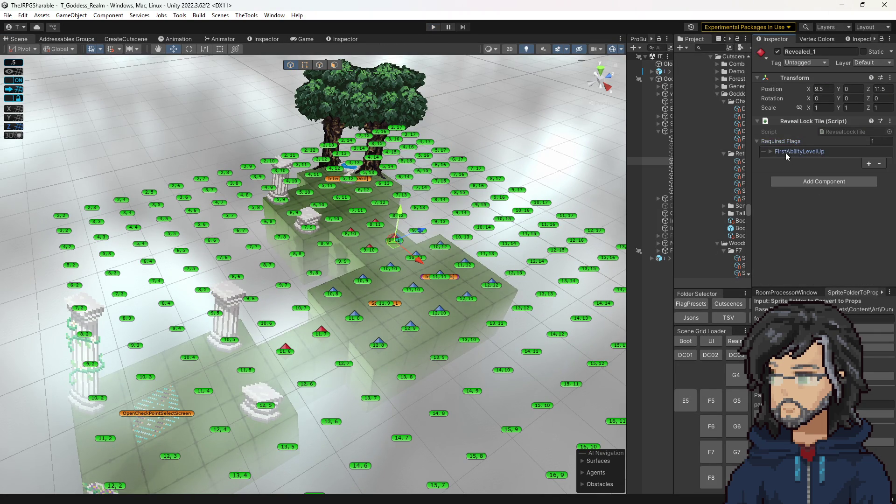
pyautogui.click(786, 152)
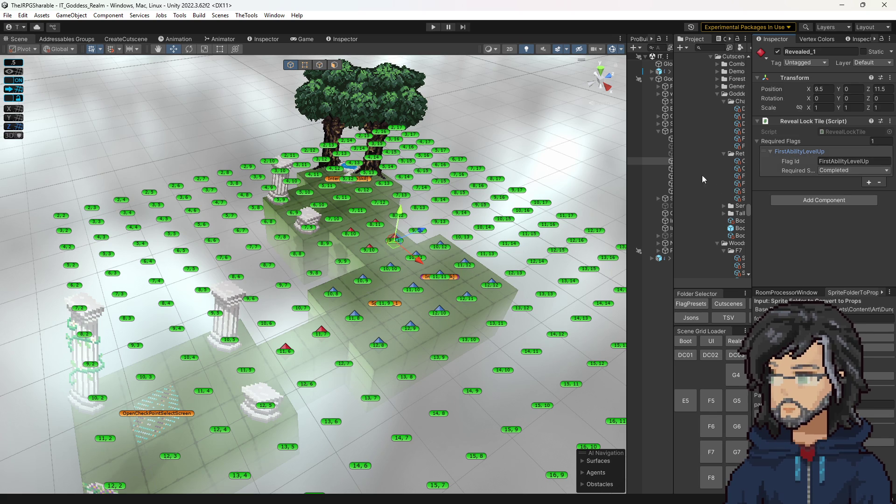
pyautogui.moveTo(677, 166)
pyautogui.mouseDown()
pyautogui.moveTo(642, 170)
pyautogui.moveTo(650, 170)
pyautogui.mouseUp()
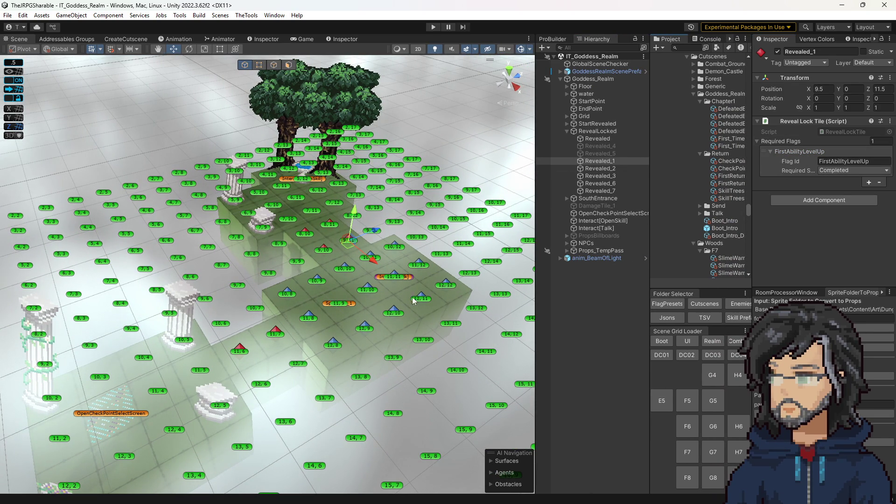
pyautogui.click(325, 249)
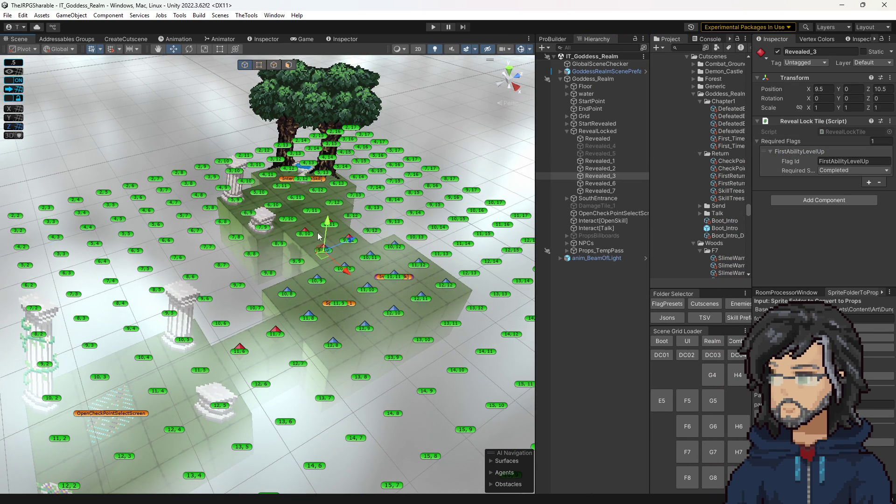
pyautogui.click(307, 232)
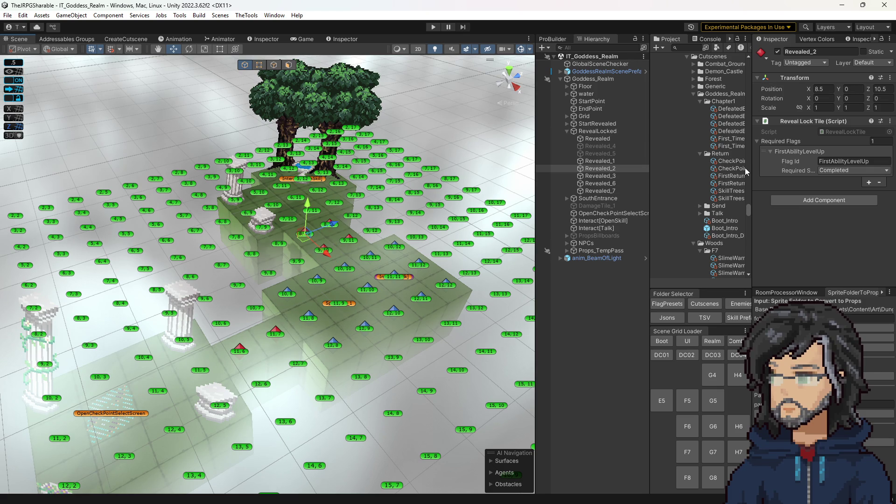
# Copy the Defeated By Boar cutscene's Woods/G7/BoarAlerted flag id into the tiles, then play-test.
pyautogui.click(731, 109)
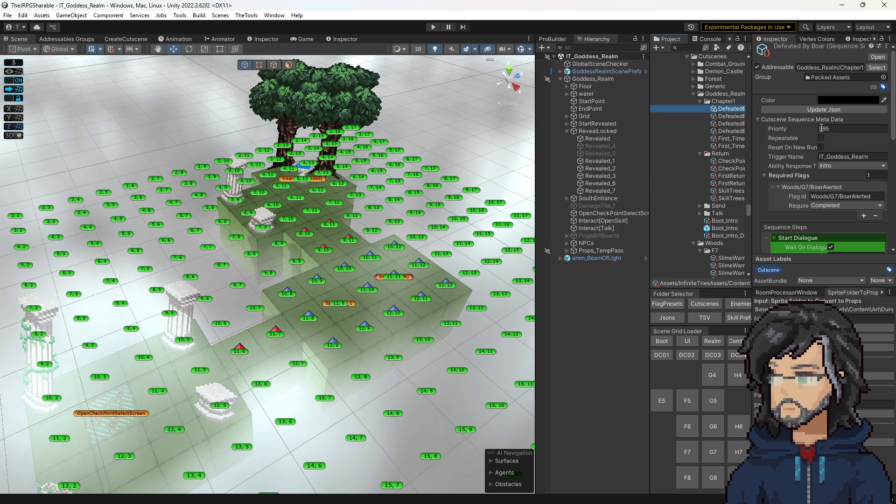
pyautogui.scroll(-5, 839, 206)
pyautogui.click(840, 70)
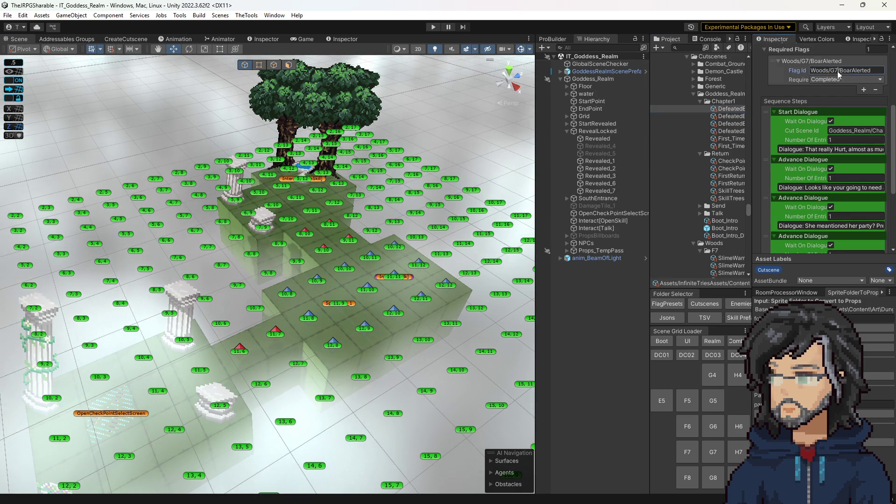
pyautogui.click(325, 251)
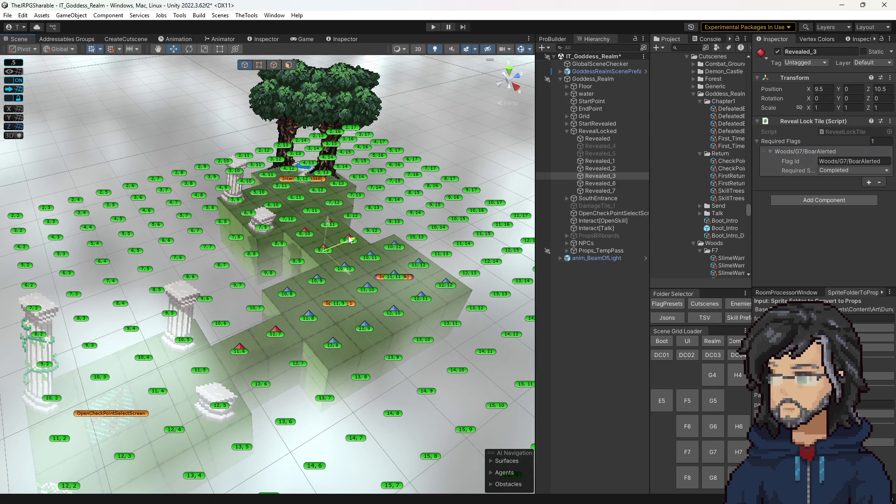
pyautogui.click(307, 232)
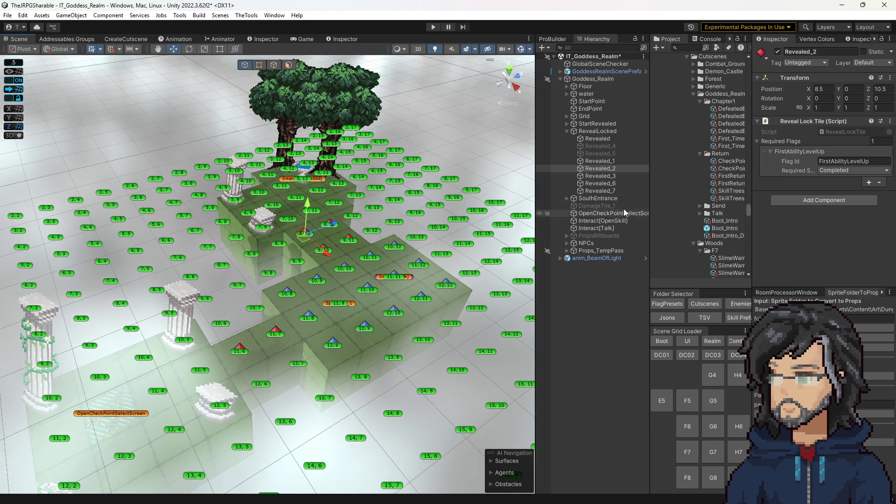
pyautogui.click(351, 241)
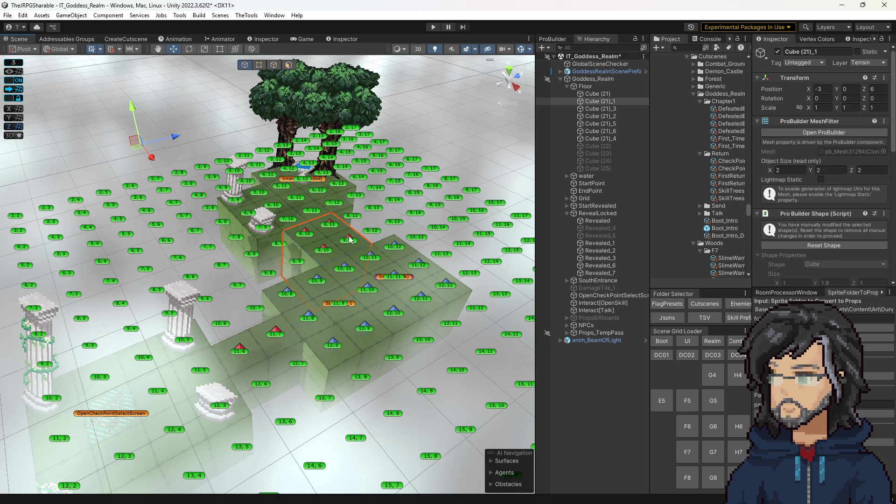
pyautogui.click(350, 239)
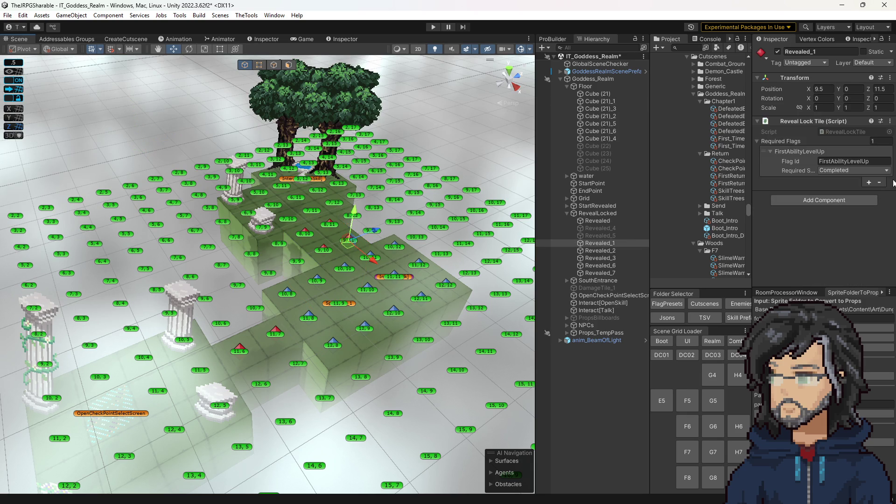
pyautogui.click(329, 225)
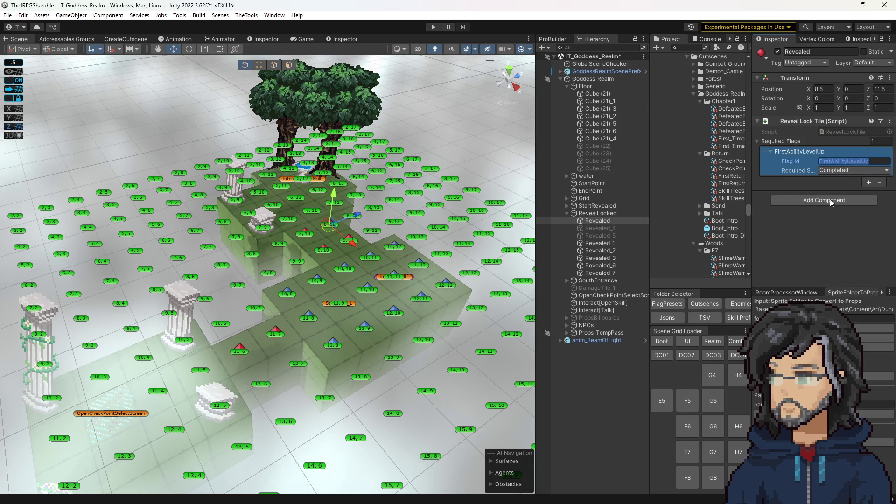
pyautogui.click(433, 28)
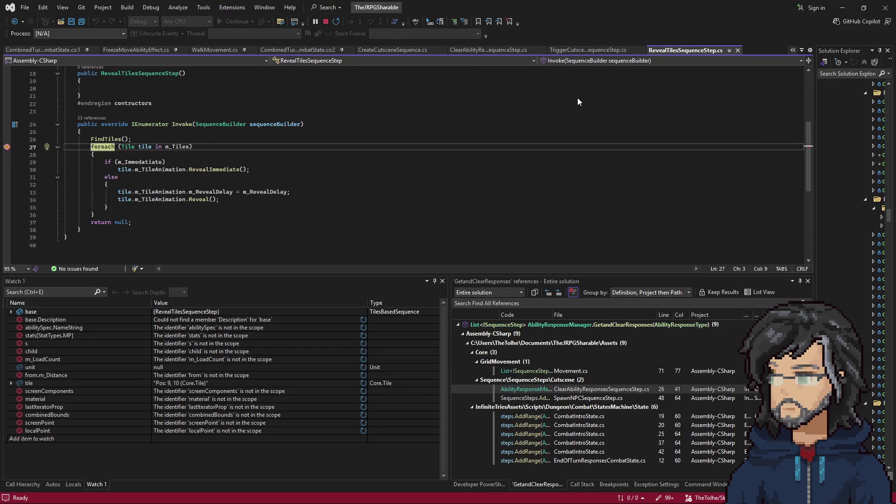
# Continue twice past the tile-reveal breakpoint and advance past the end of the dialogue.
pyautogui.press('F5')
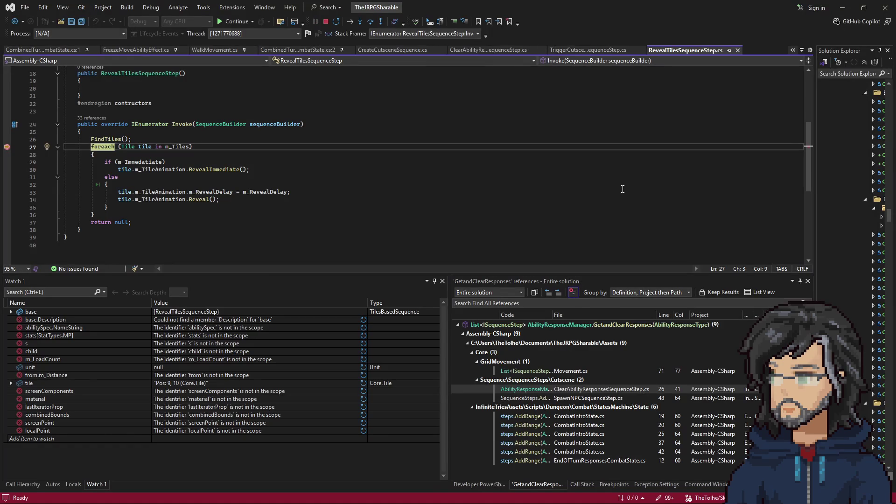
pyautogui.press('F5')
pyautogui.press('Return')
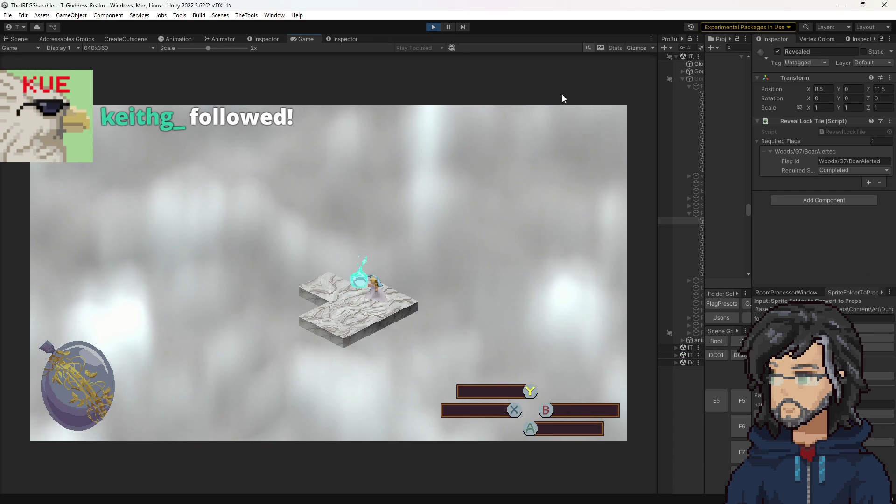
# Stop play, select tile 9,10 and its neighbour, paste the new flag, then undo it.
pyautogui.hotkey('ctrl', 'p')
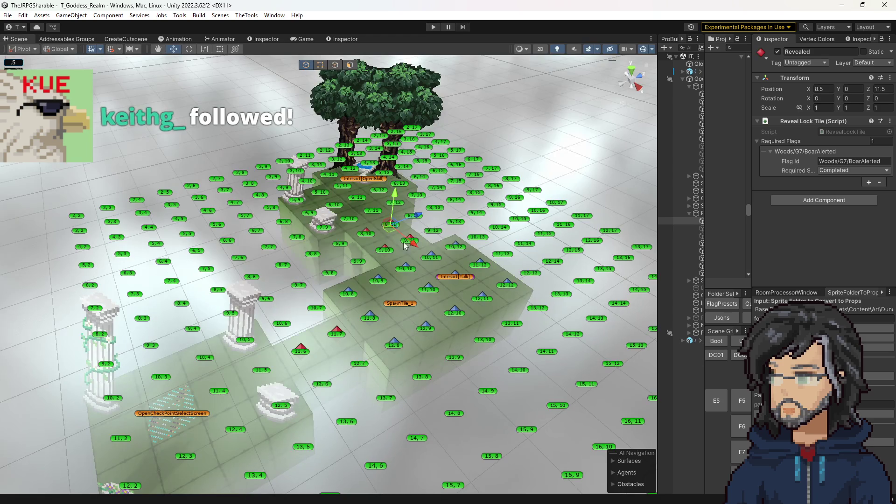
pyautogui.click(406, 268)
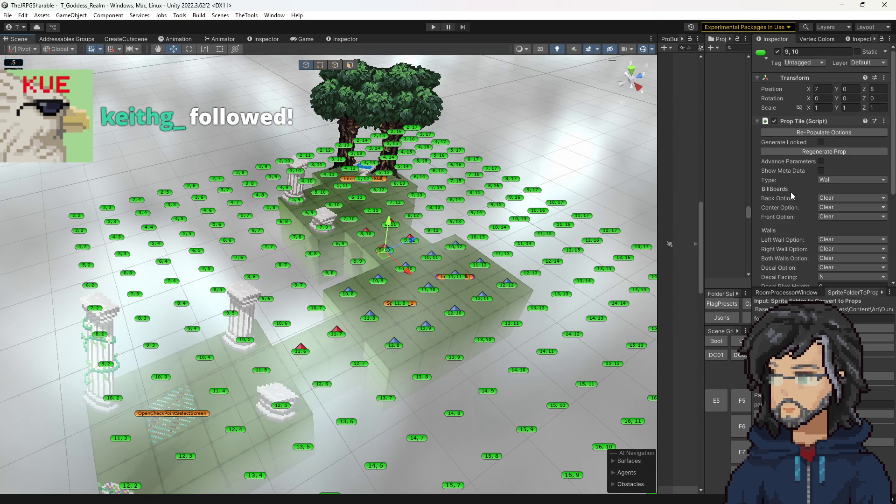
pyautogui.scroll(-5, 790, 196)
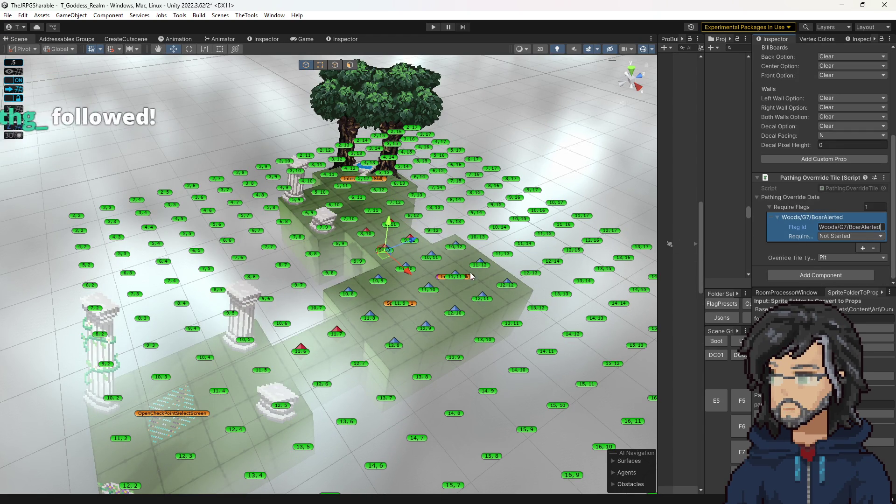
pyautogui.click(420, 246)
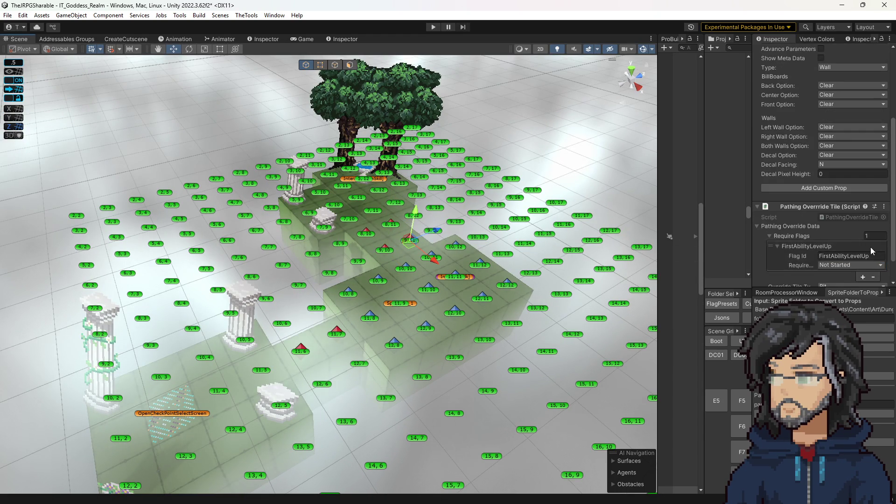
pyautogui.scroll(-1, 825, 252)
pyautogui.write('Woods/G7/BoarAlerted')
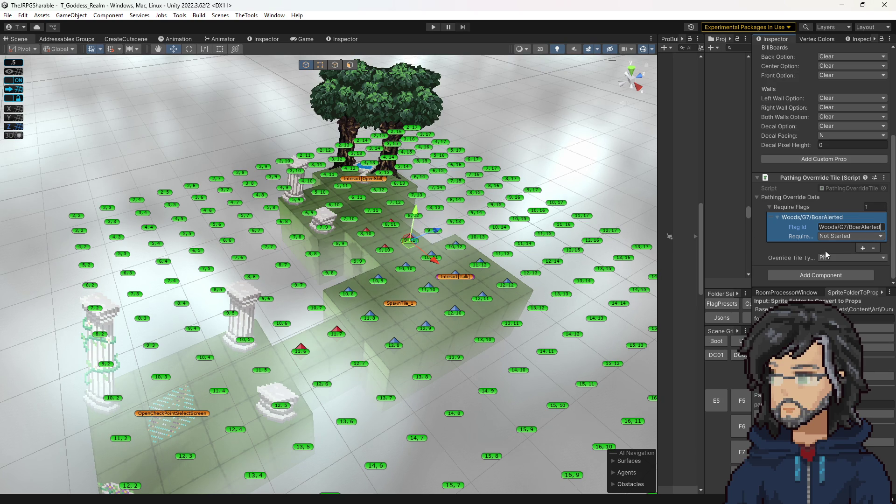
pyautogui.moveTo(460, 244)
pyautogui.mouseDown()
pyautogui.moveTo(340, 320)
pyautogui.moveTo(348, 316)
pyautogui.mouseUp()
pyautogui.click(874, 223)
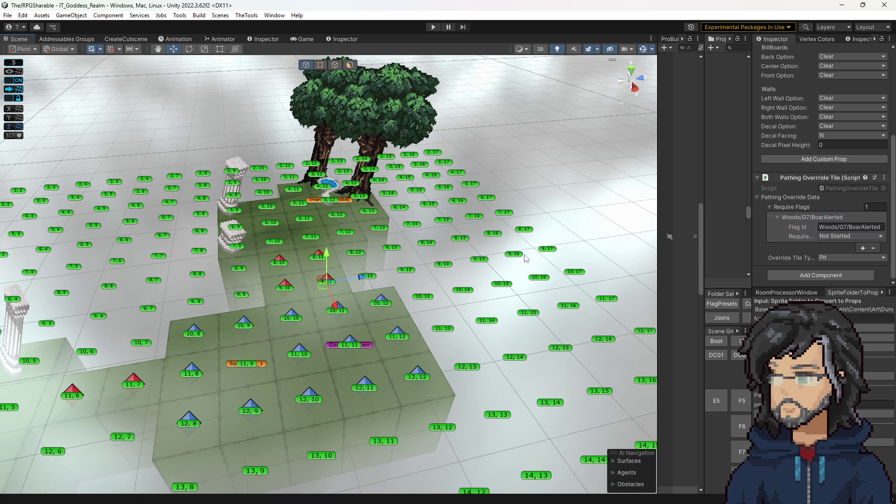
pyautogui.hotkey('ctrl', 'z')
pyautogui.hotkey('ctrl', 'z')
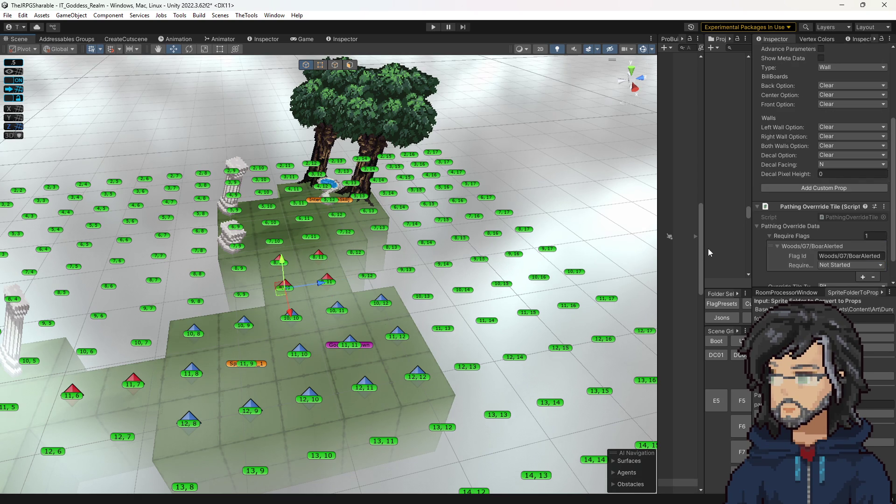
pyautogui.hotkey('ctrl', 'z')
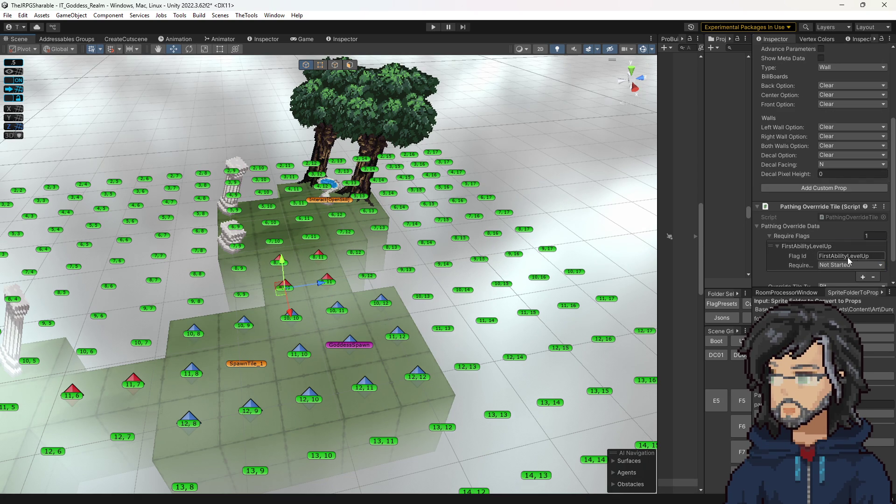
# Replace the tile's FirstAbilityLevelUp flag id with Woods/G7/BoarAlerted, then play until the debugger pauses.
pyautogui.click(848, 257)
pyautogui.moveTo(402, 273); pyautogui.dragTo(381, 297)
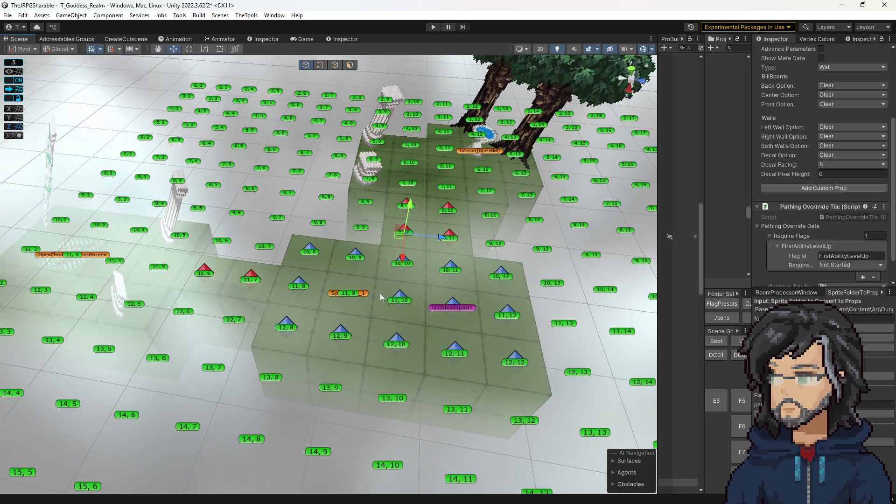
pyautogui.click(803, 248)
pyautogui.click(848, 256)
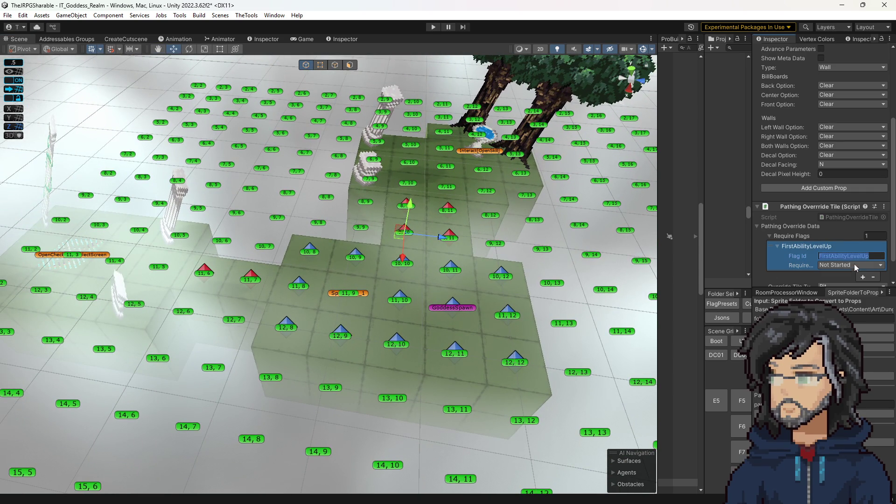
pyautogui.write('Woods/G7/BoarAlerted')
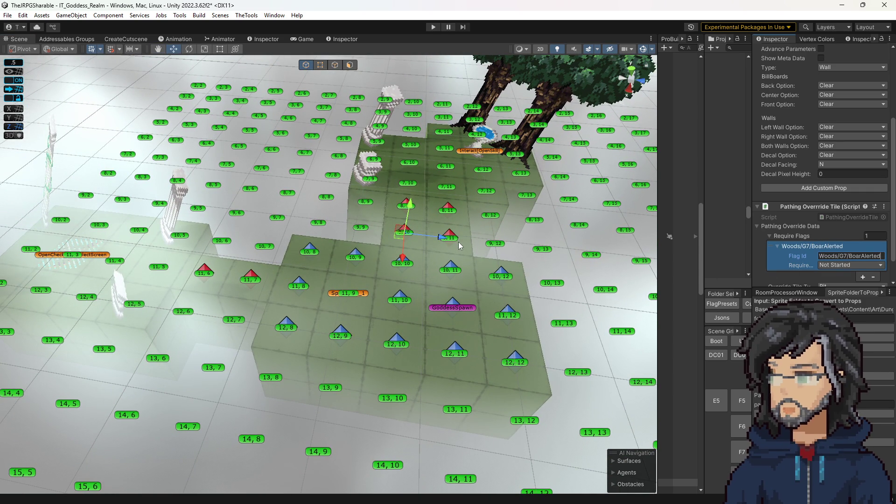
pyautogui.click(455, 241)
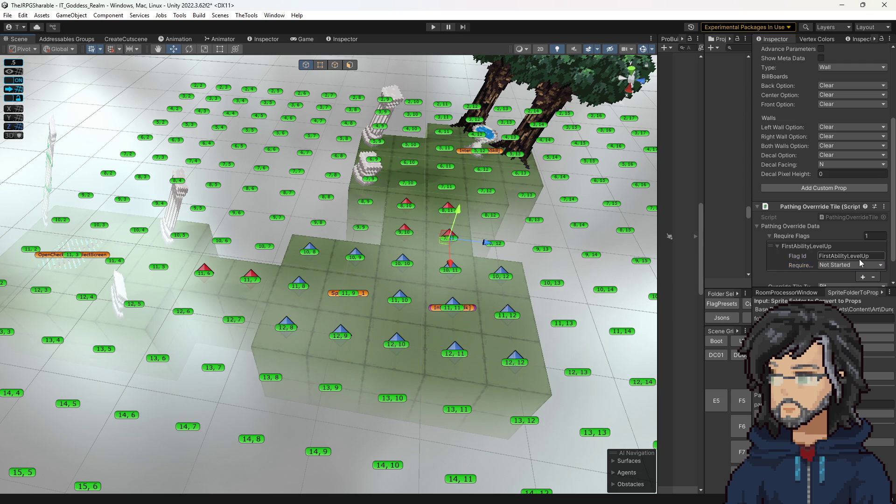
pyautogui.scroll(-2, 780, 262)
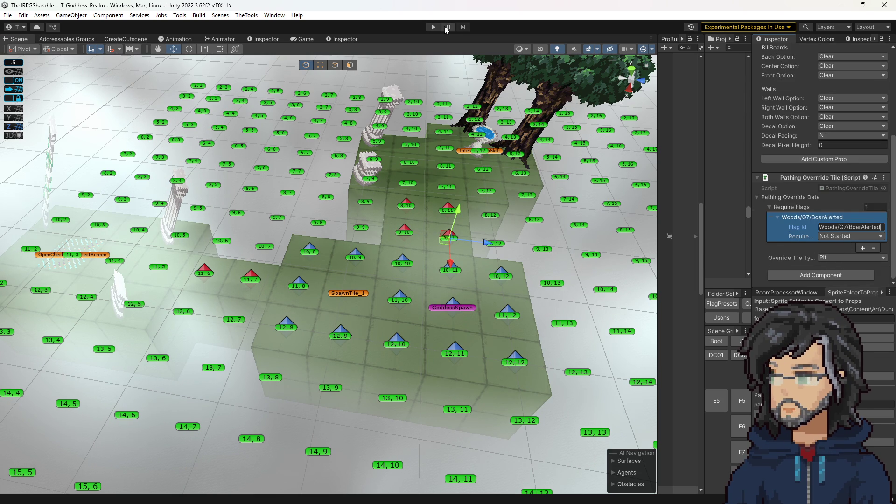
pyautogui.click(428, 26)
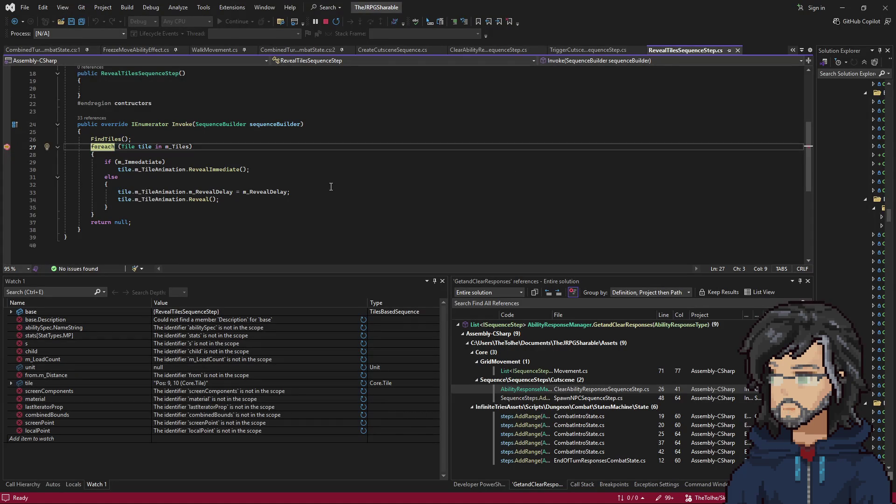
pyautogui.click(331, 187)
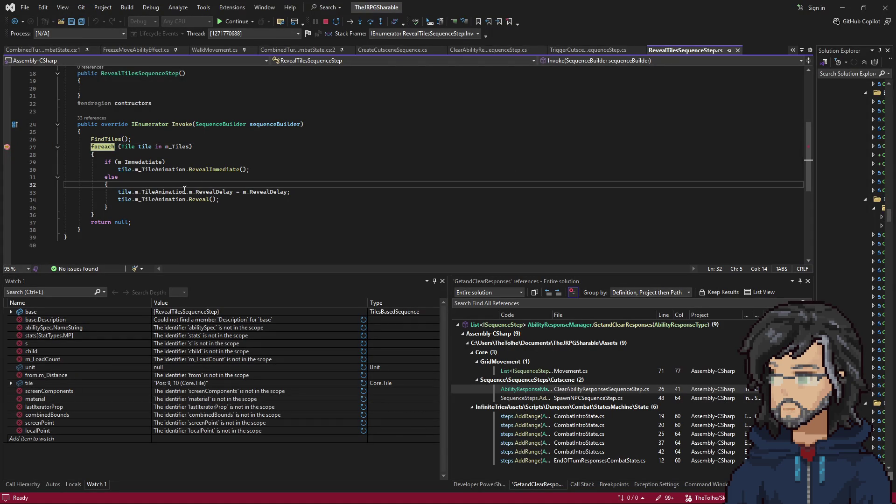
# Press F5 twice to resume past the RevealTilesSequenceStep breakpoint.
pyautogui.press('F5')
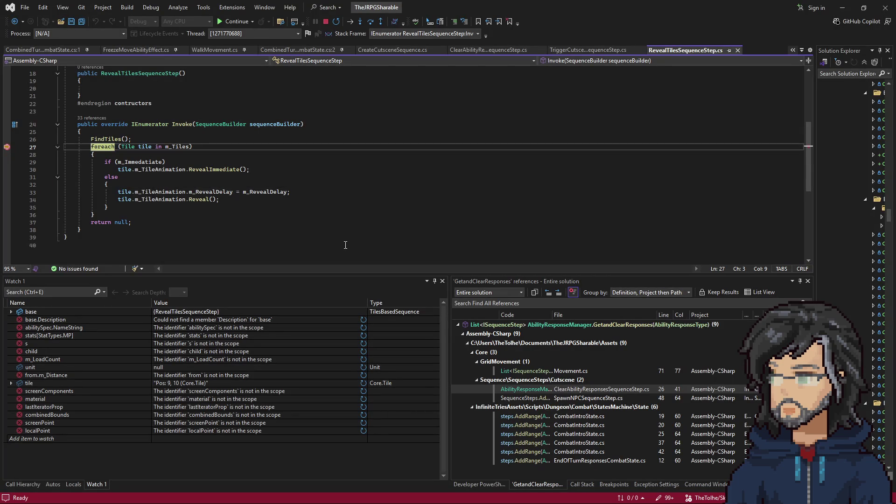
pyautogui.press('F5')
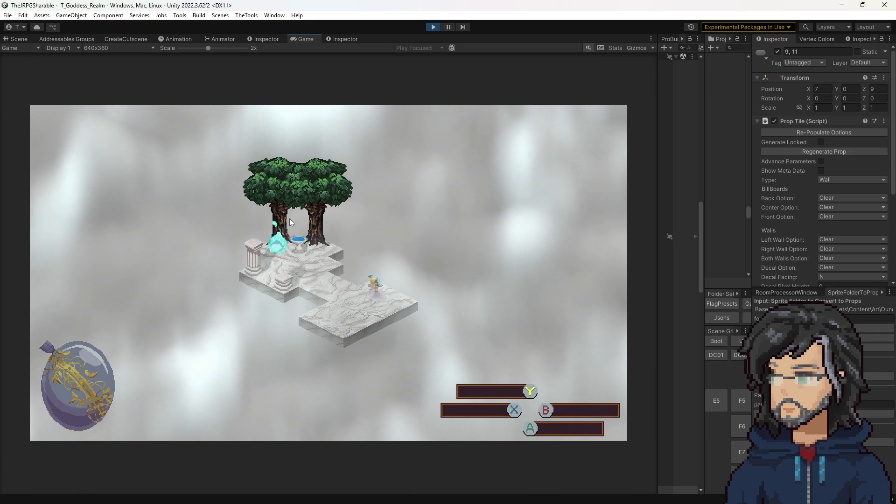
# Open and close the skill menu, finish the NPC dialogue, then walk up-right into room H6.
pyautogui.press('Tab')
pyautogui.press('Escape')
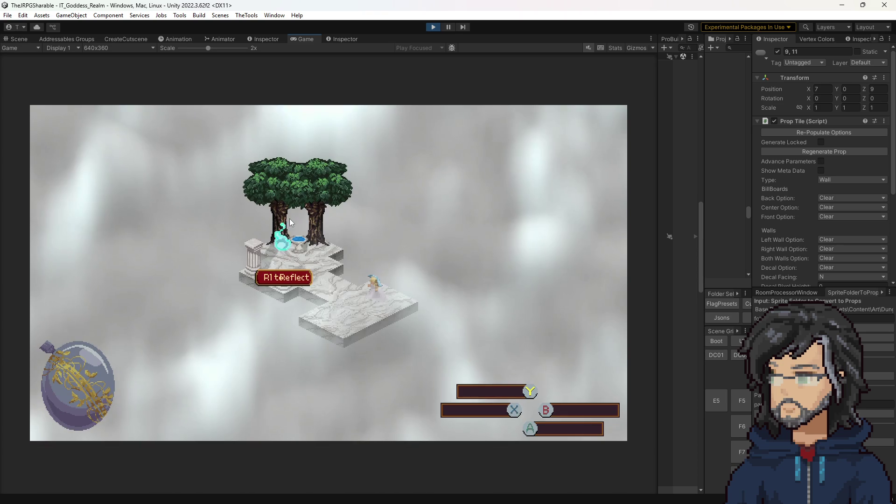
pyautogui.press('Right')
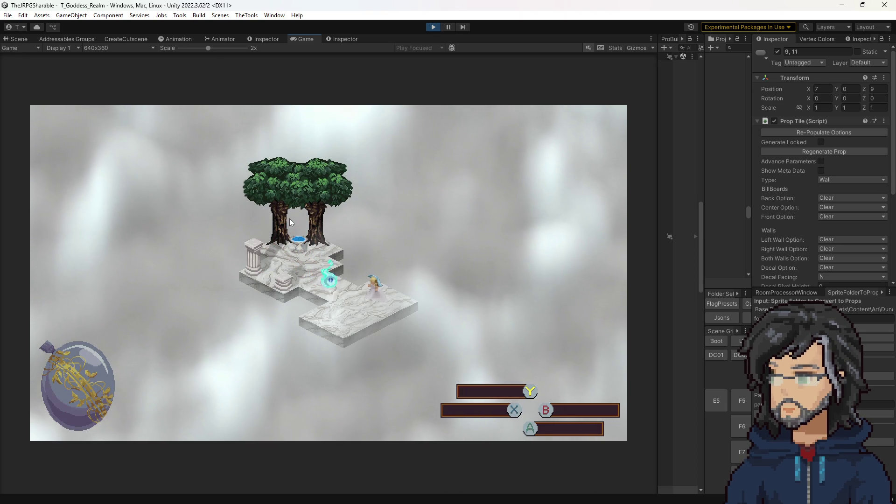
pyautogui.press('Return')
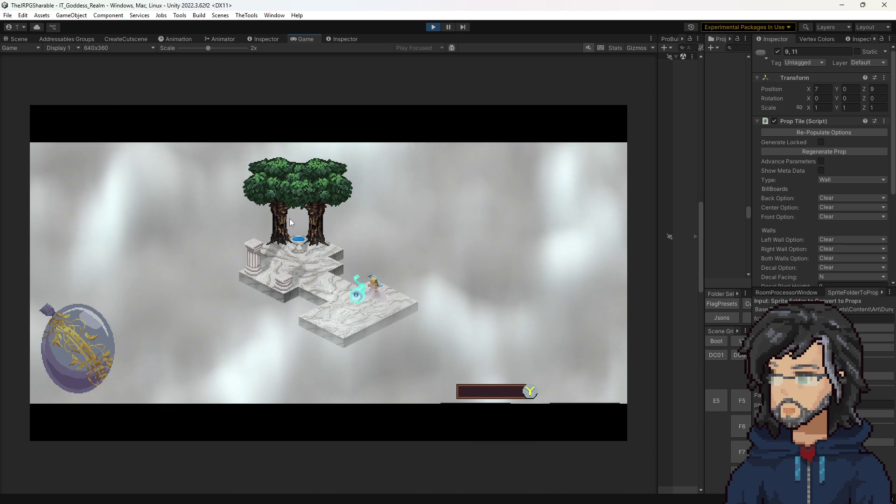
pyautogui.press('Return')
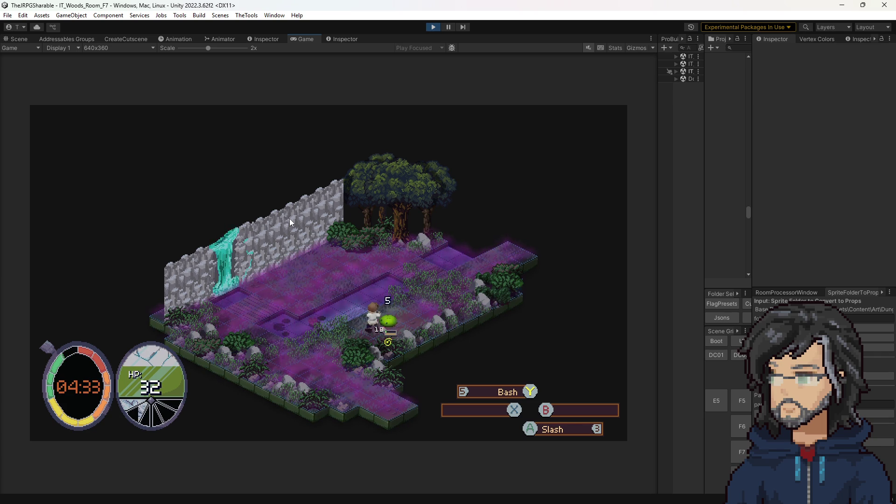
pyautogui.press('Up')
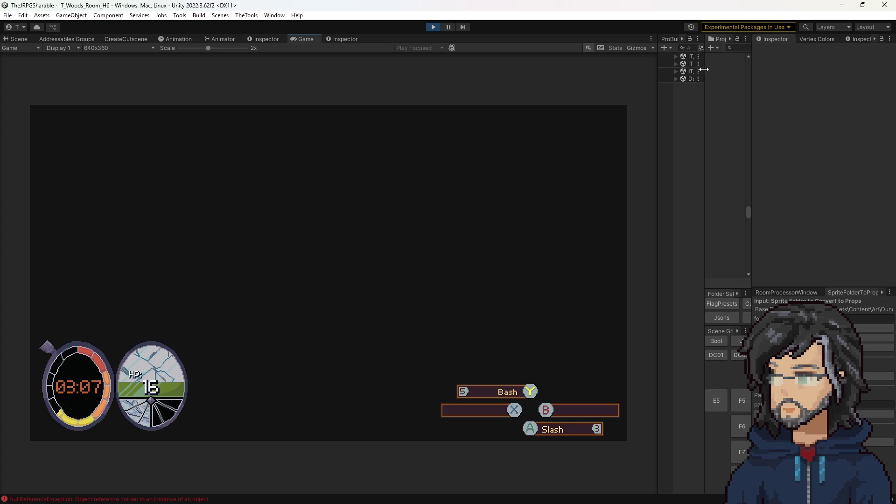
# Inspect the Console's NullReferenceException and its code, then stop the running game.
pyautogui.moveTo(703, 69); pyautogui.dragTo(644, 66)
pyautogui.click(698, 40)
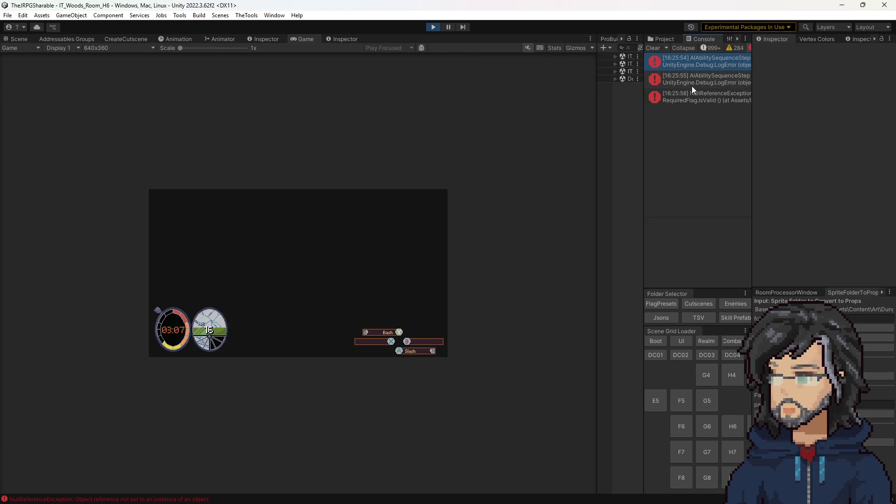
pyautogui.doubleClick(699, 97)
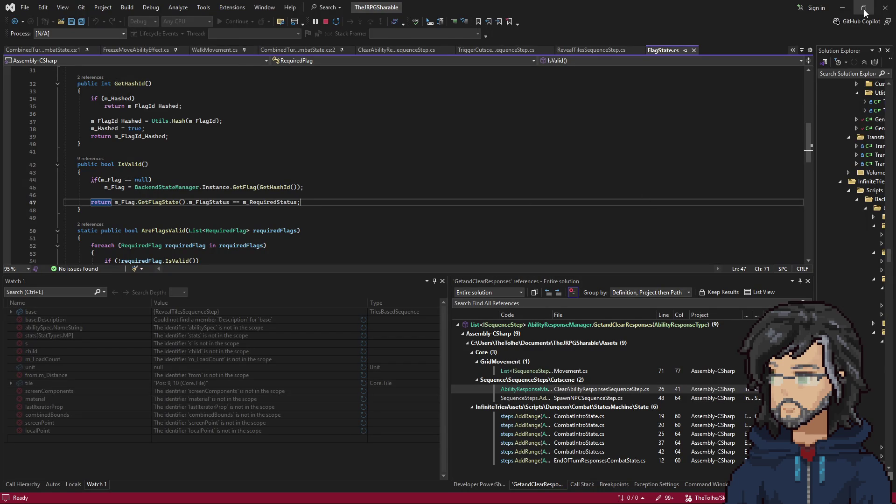
pyautogui.click(842, 7)
pyautogui.click(435, 26)
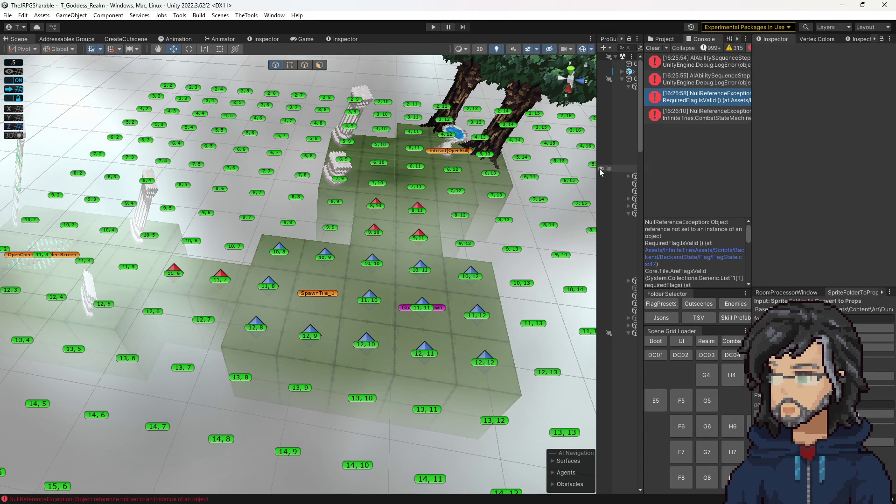
# Load room H6, set Interact[Bridge]'s required Flag Id to Woods/G7/MacePickup, and play.
pyautogui.moveTo(597, 180); pyautogui.dragTo(560, 179)
pyautogui.click(733, 426)
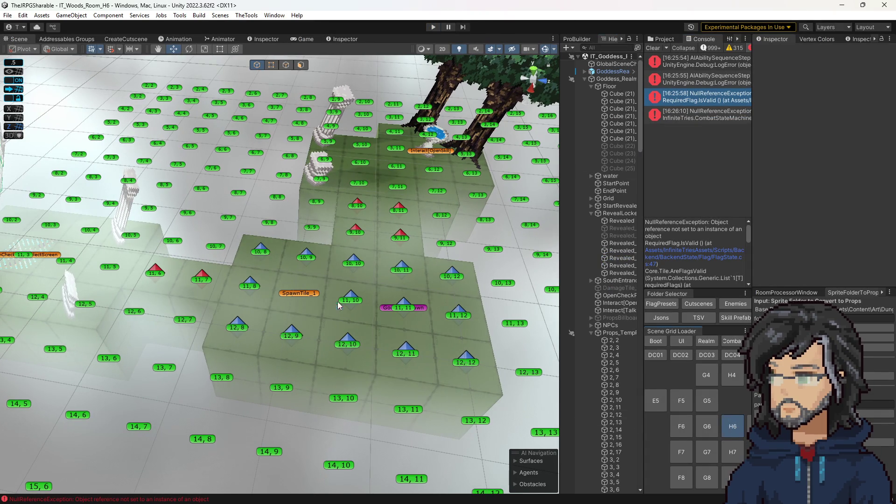
pyautogui.click(304, 292)
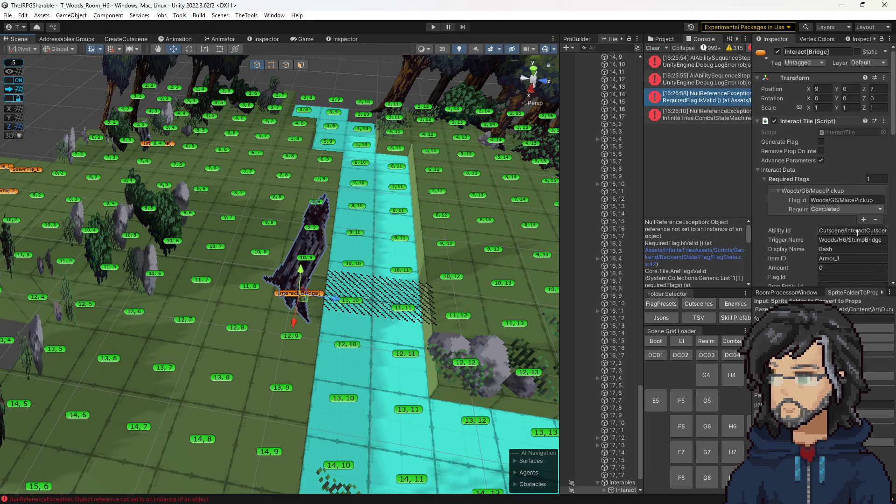
pyautogui.click(838, 200)
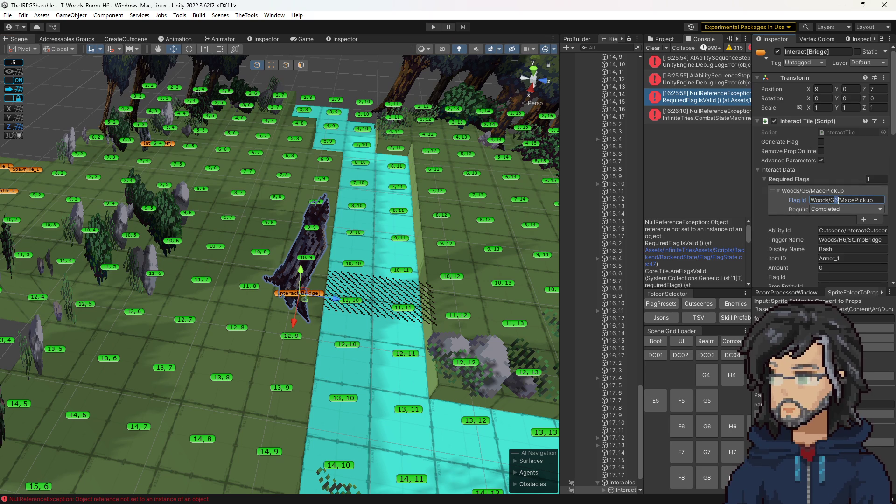
pyautogui.write('7')
pyautogui.scroll(-15, 845, 225)
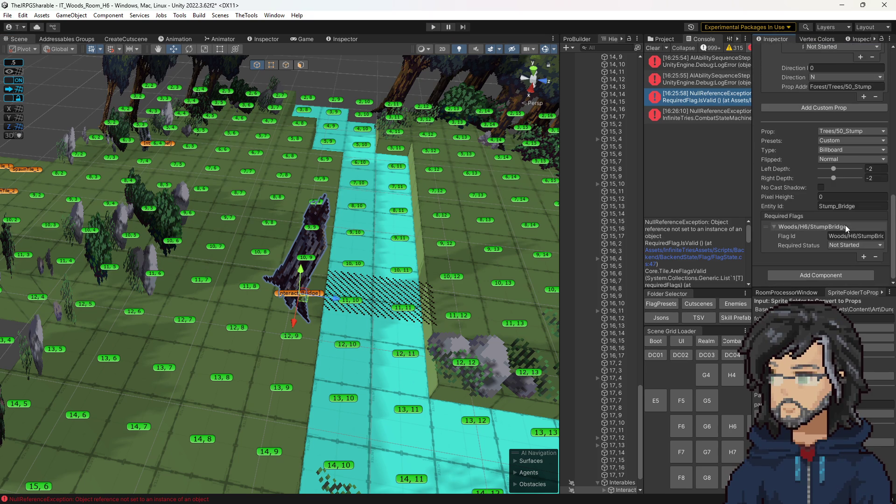
pyautogui.scroll(5, 847, 231)
pyautogui.scroll(6, 847, 235)
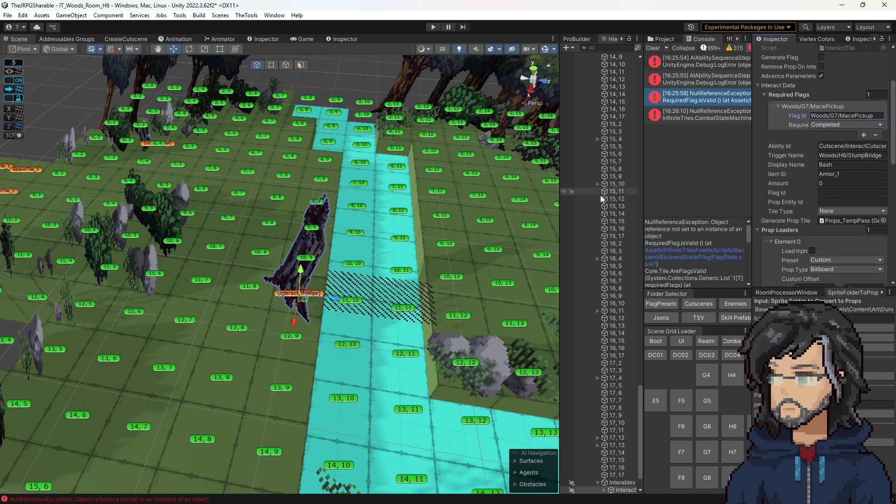
pyautogui.click(433, 28)
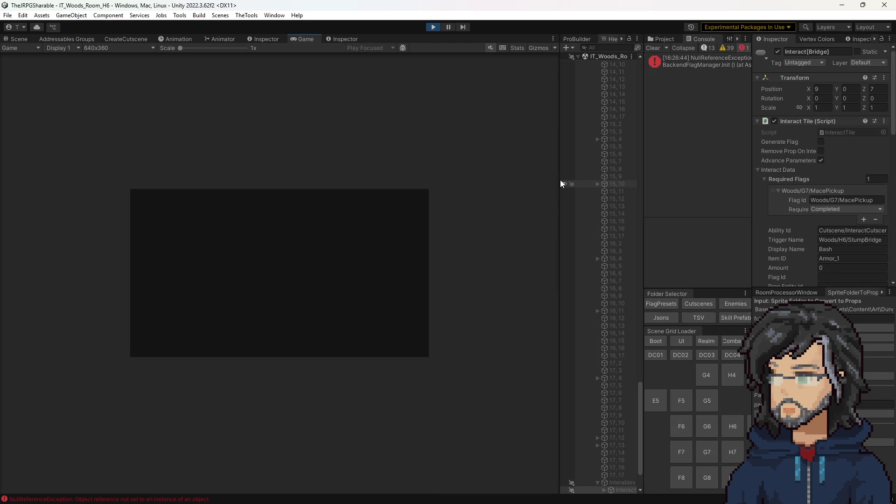
# Check the BackendFlagManager error's code, stop play, and select GlobalSceneChecker in the Hierarchy.
pyautogui.doubleClick(699, 58)
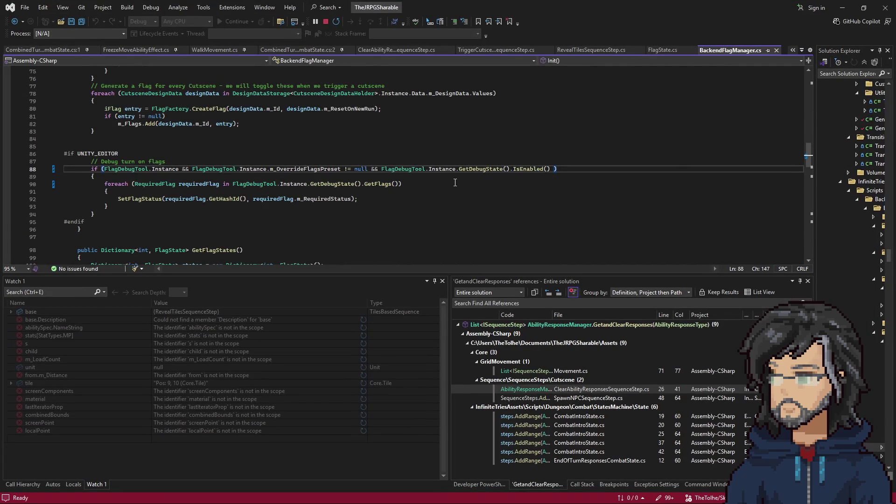
pyautogui.click(843, 8)
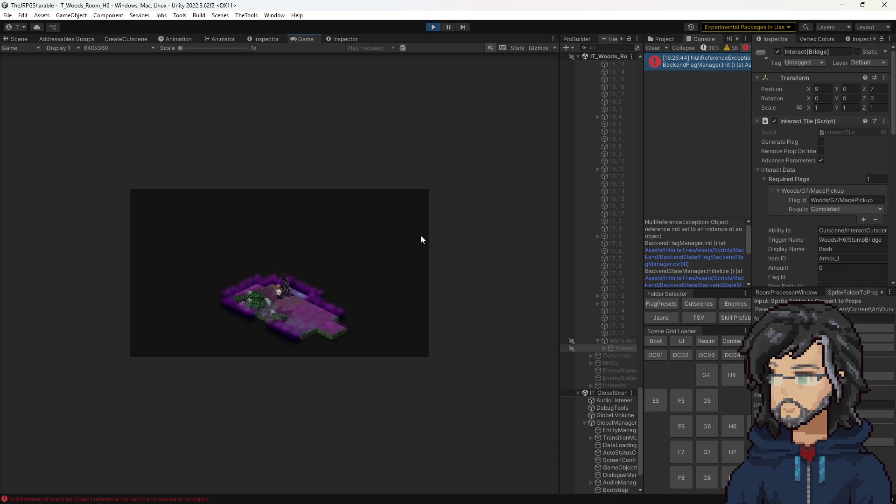
pyautogui.click(434, 27)
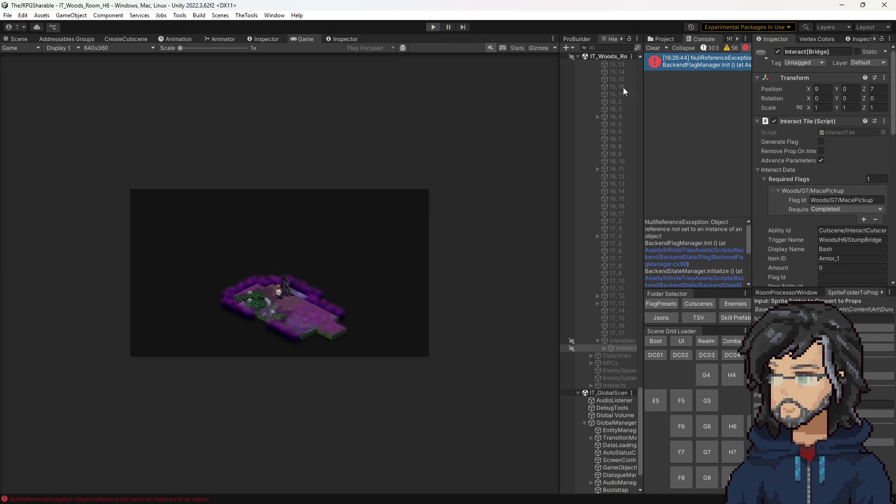
pyautogui.scroll(15, 600, 256)
pyautogui.scroll(10, 599, 256)
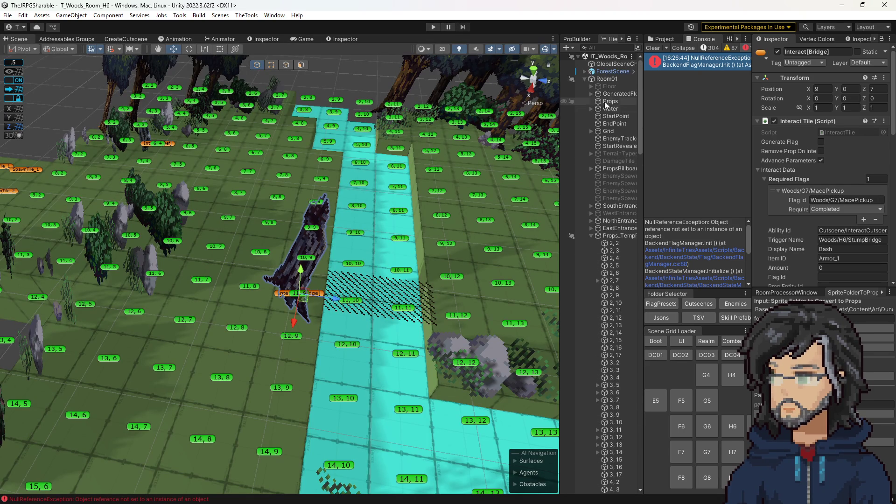
pyautogui.click(611, 63)
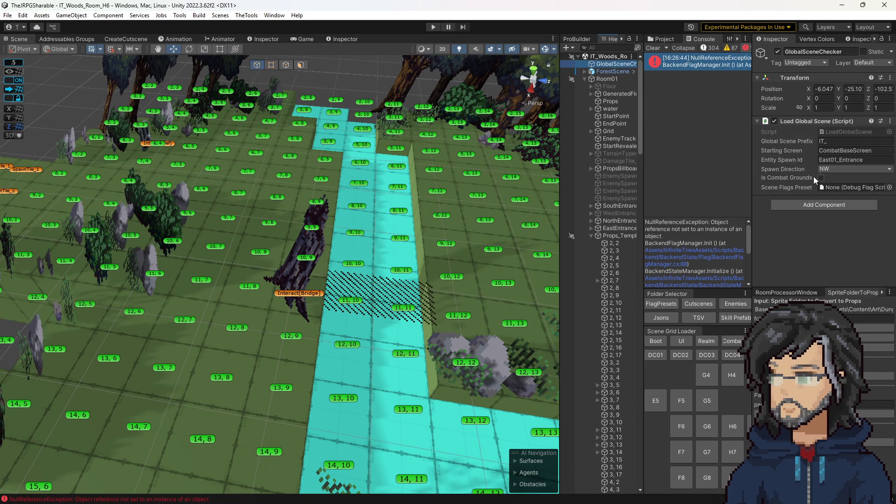
# Assign DefeatByBoar as the scene's flags preset and add an entry to its Flags list.
pyautogui.click(659, 301)
pyautogui.click(618, 64)
pyautogui.scroll(-4, 719, 182)
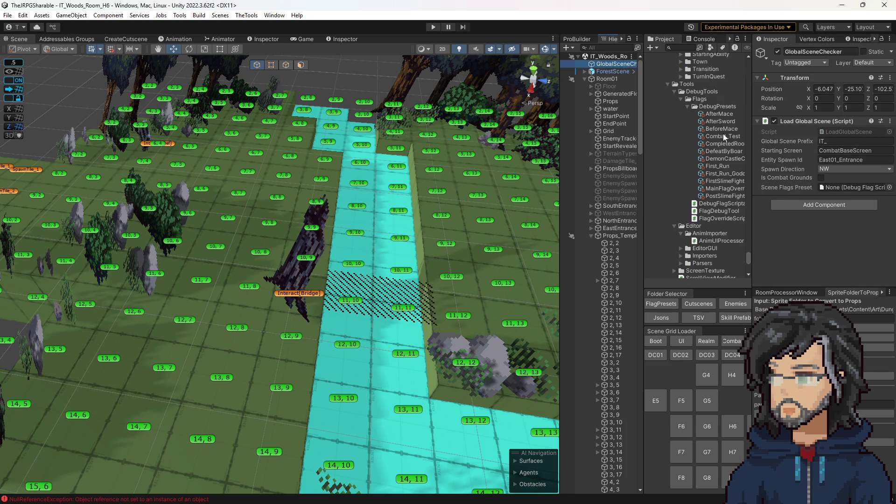
pyautogui.moveTo(725, 147); pyautogui.dragTo(835, 186)
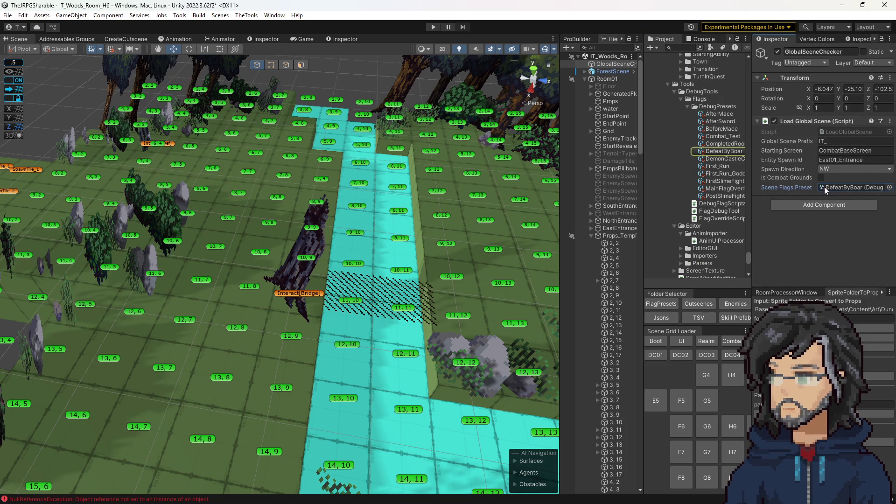
pyautogui.click(723, 151)
pyautogui.scroll(1, 813, 219)
pyautogui.scroll(-10, 822, 215)
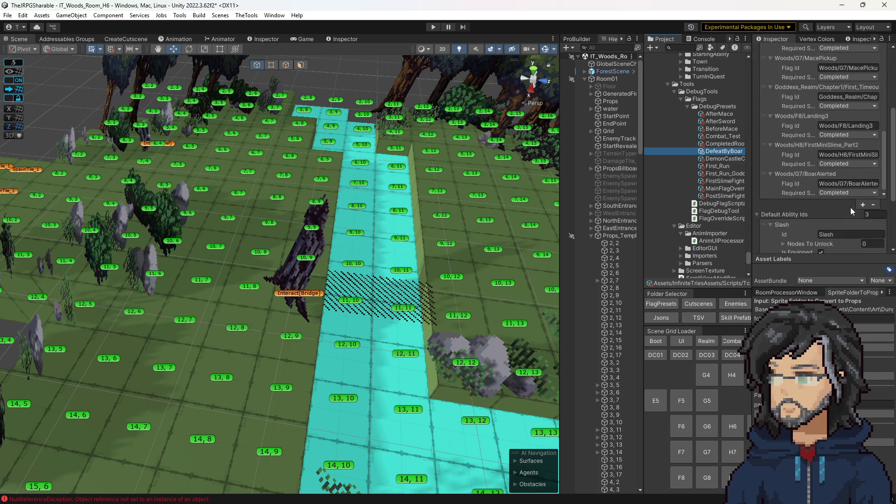
pyautogui.click(863, 206)
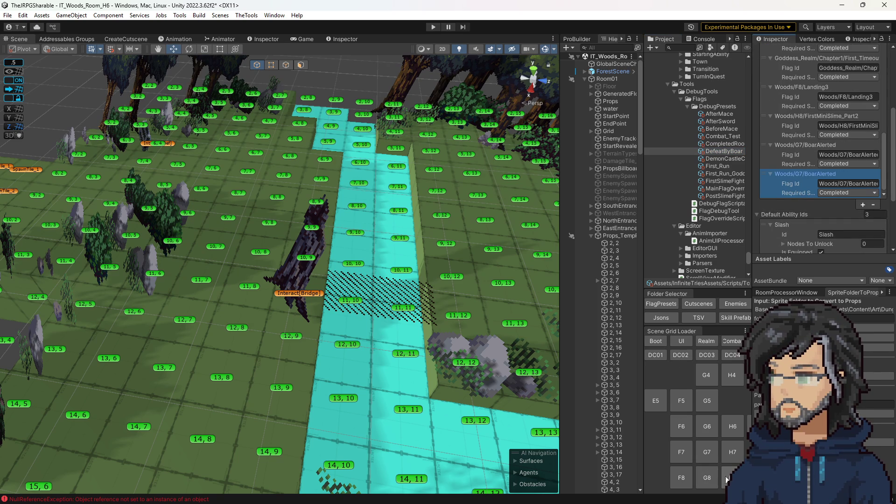
# Lock the preset Inspector and copy the SwordIntro cutscene's Woods/G8/SwordIntro address.
pyautogui.click(882, 40)
pyautogui.click(271, 44)
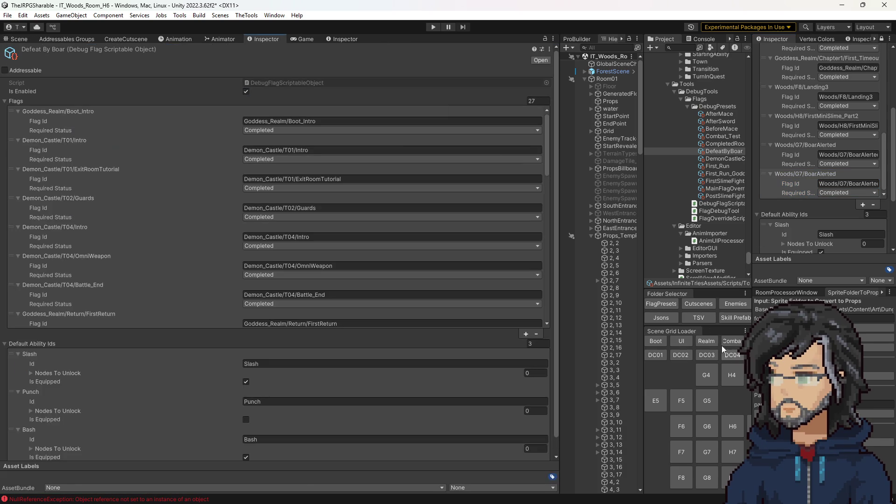
pyautogui.click(693, 303)
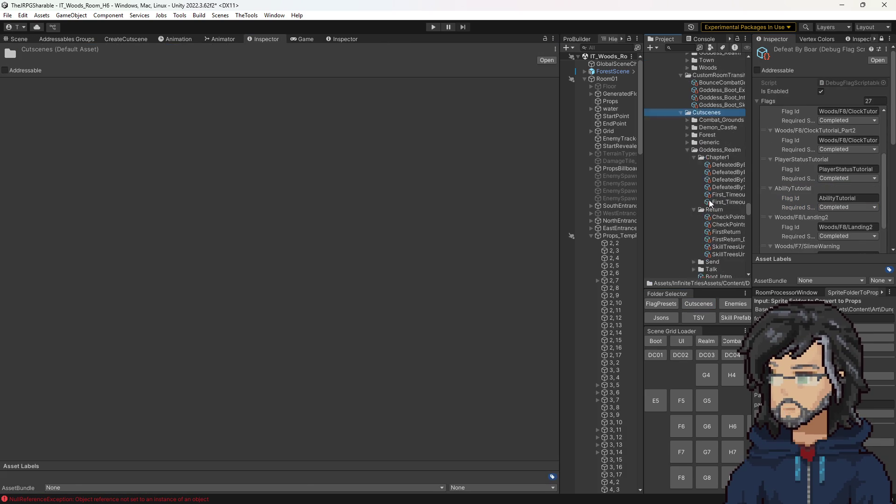
pyautogui.scroll(-3, 714, 211)
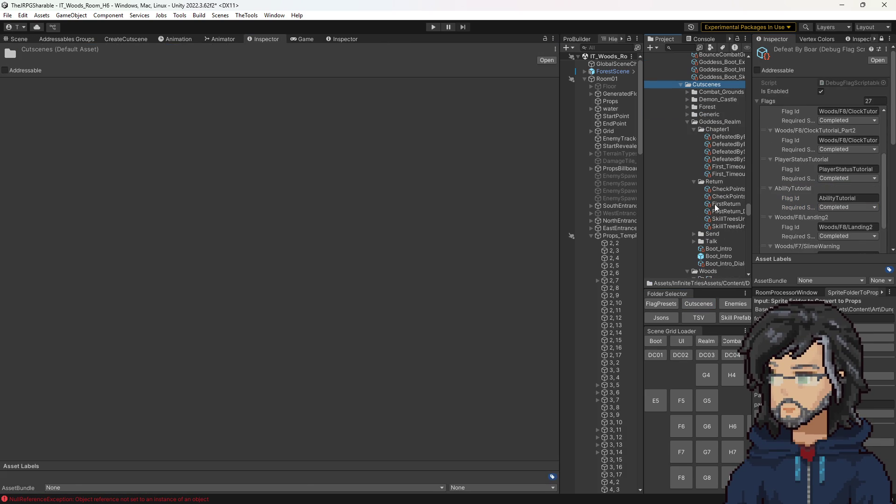
pyautogui.scroll(-12, 699, 168)
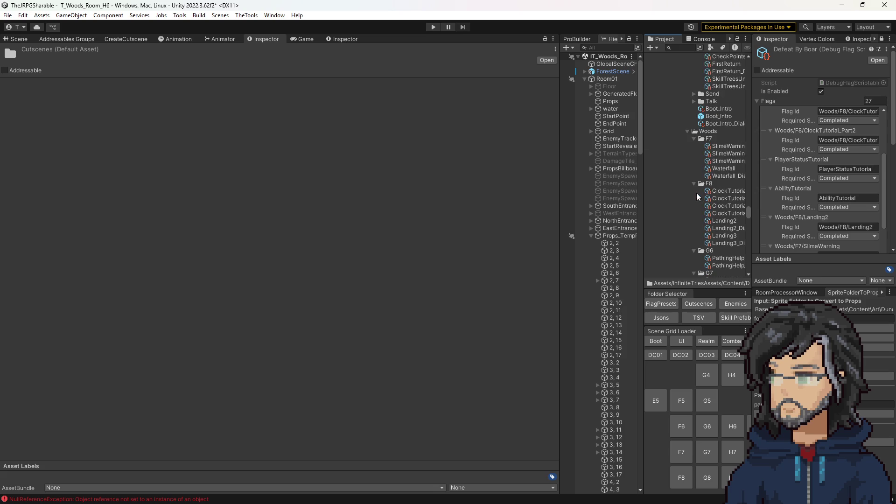
pyautogui.scroll(-6, 701, 190)
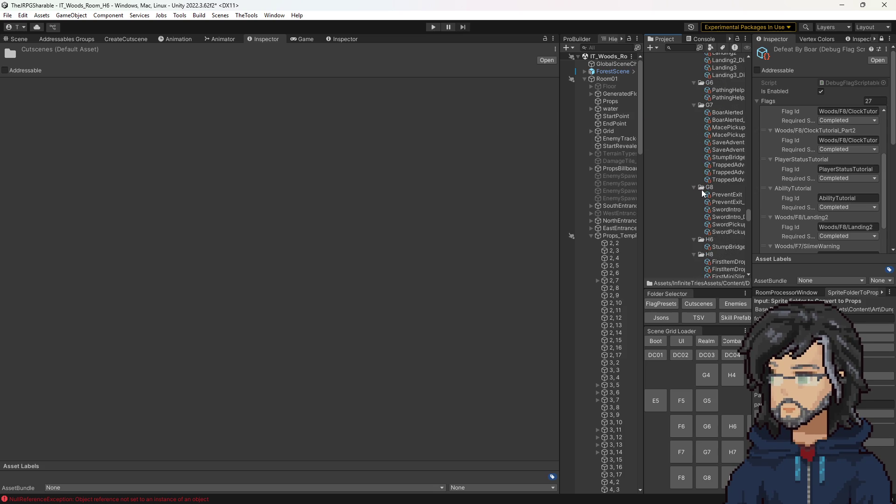
pyautogui.click(724, 180)
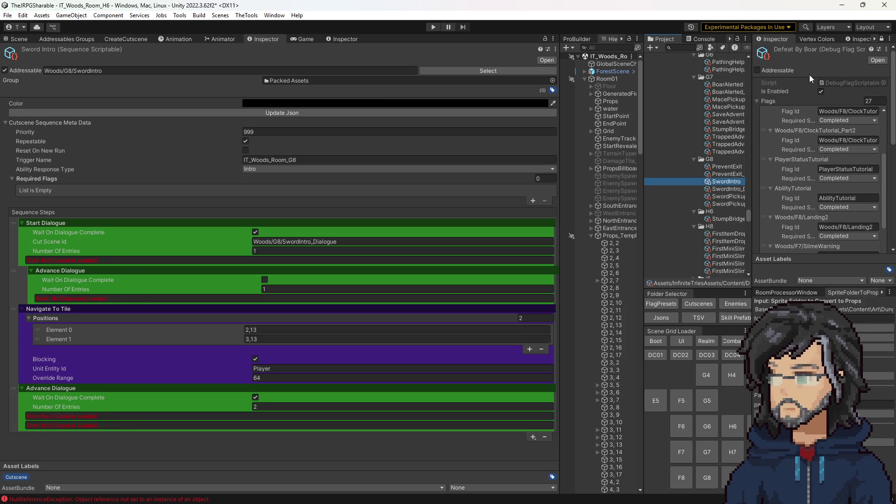
pyautogui.click(250, 73)
pyautogui.scroll(-15, 857, 217)
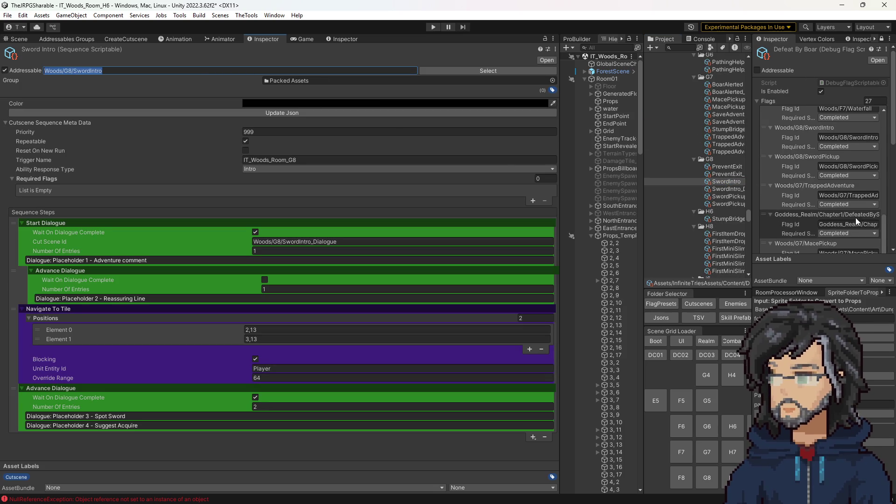
# Add a new Flags entry with Flag Id Woods/G8/SwordIntro.
pyautogui.click(862, 132)
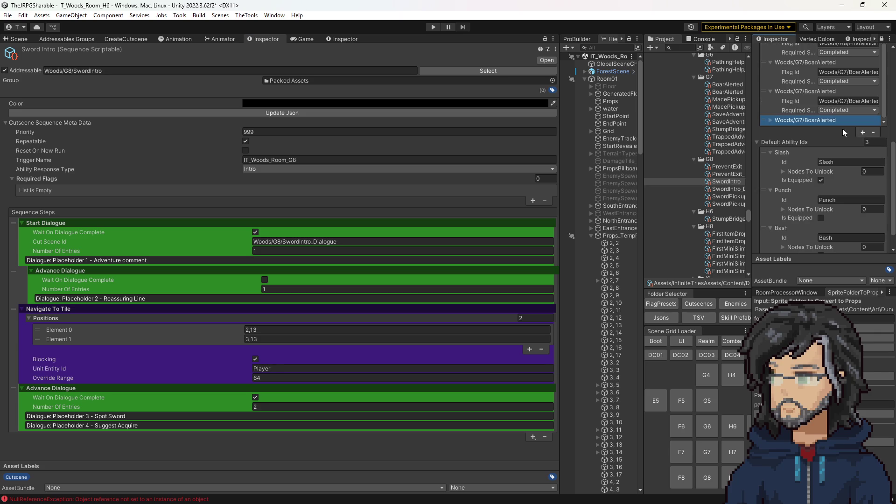
pyautogui.click(824, 122)
pyautogui.click(843, 87)
pyautogui.write('Woods/G8/SwordIntro')
pyautogui.scroll(2, 830, 101)
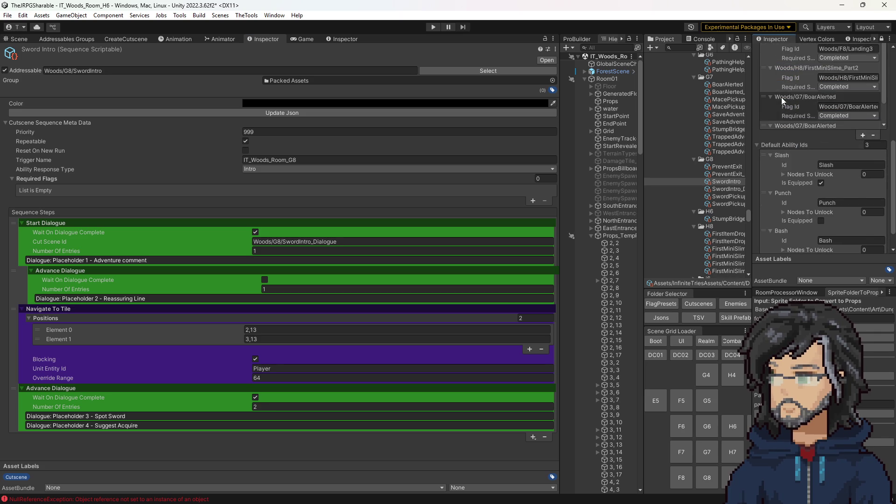
pyautogui.click(545, 38)
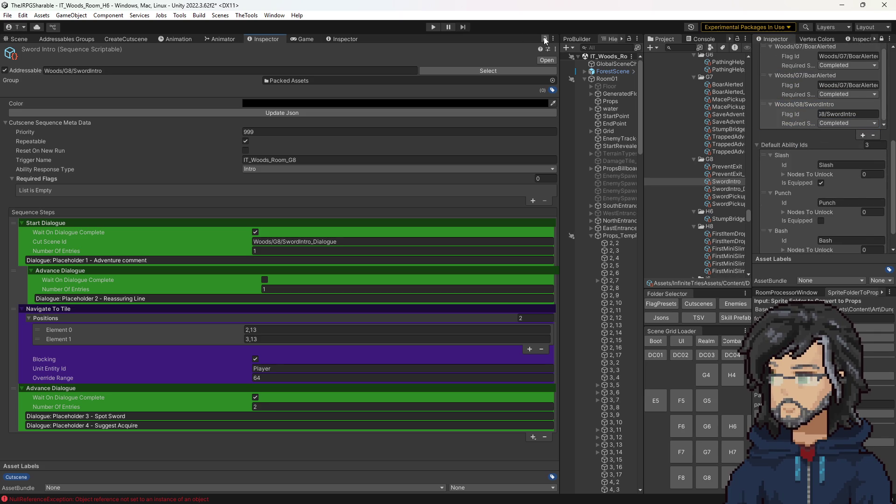
# Unlock the Inspector, reopen DefeatByBoar, and drag the SwordIntro flag higher in the list.
pyautogui.click(882, 40)
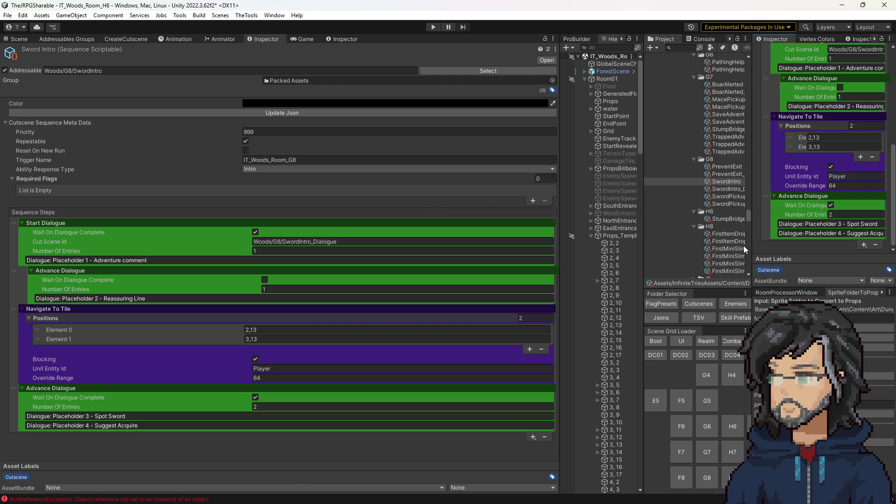
pyautogui.click(661, 304)
pyautogui.scroll(-5, 707, 235)
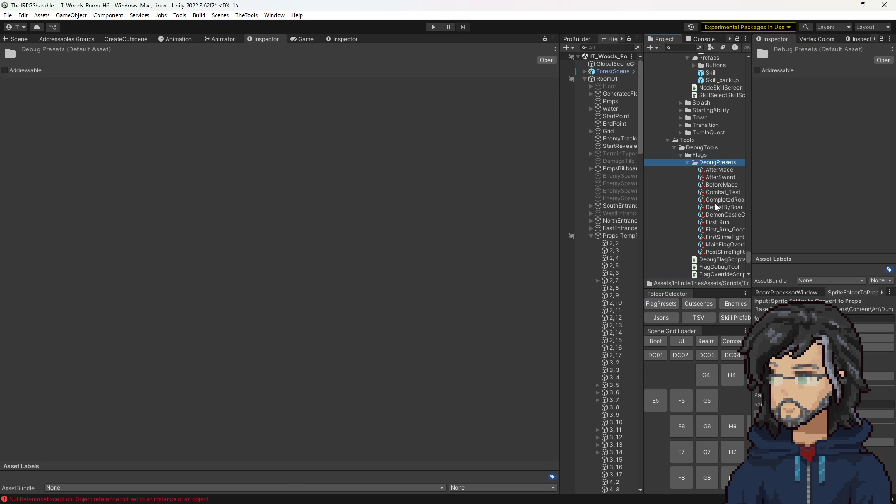
pyautogui.click(725, 209)
pyautogui.scroll(-10, 218, 276)
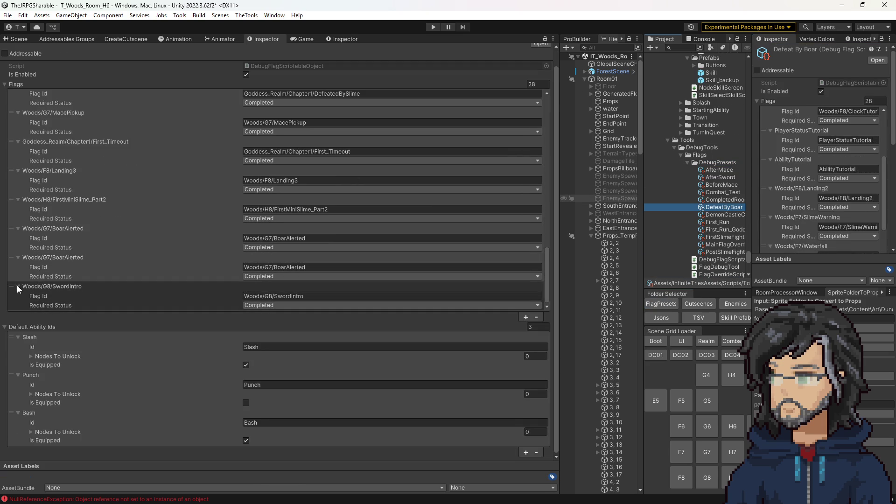
pyautogui.moveTo(12, 287)
pyautogui.mouseDown()
pyautogui.moveTo(19, 91)
pyautogui.moveTo(40, 186)
pyautogui.moveTo(44, 149)
pyautogui.mouseUp()
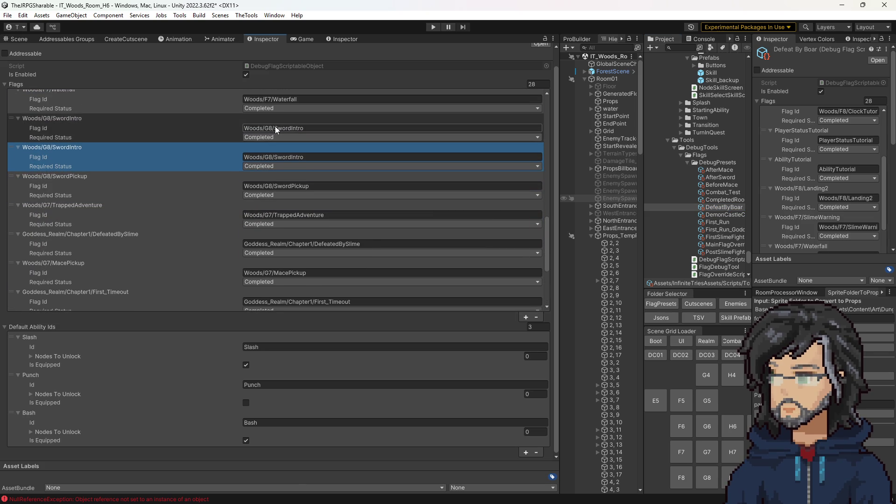
# Verify the moved entry's Flag Id, then delete the duplicate Woods/G8/SwordIntro flag, leaving 27.
pyautogui.click(275, 157)
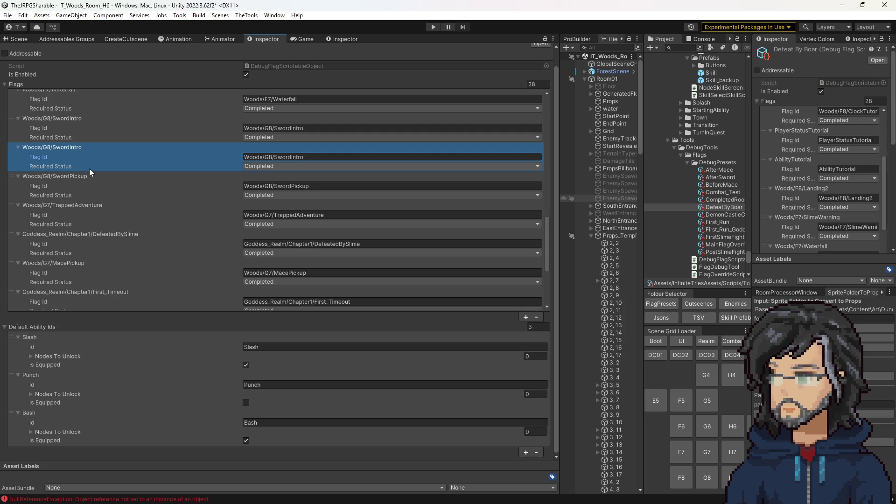
pyautogui.click(16, 152)
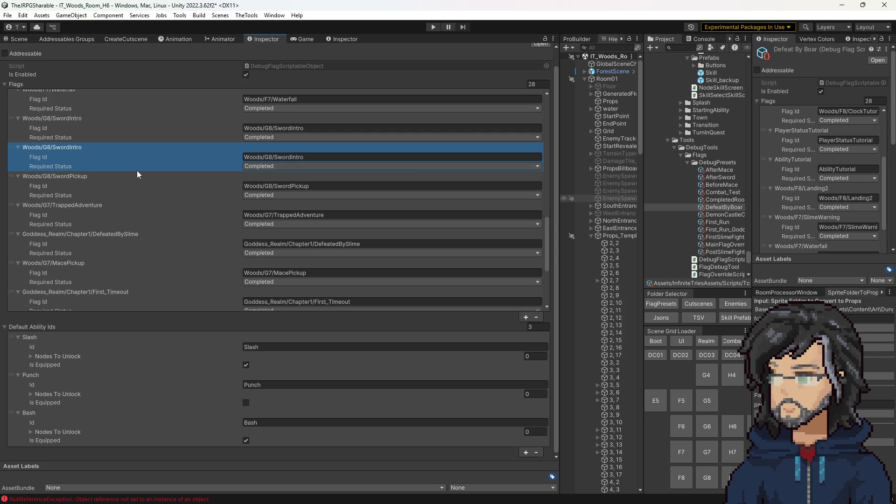
pyautogui.click(536, 318)
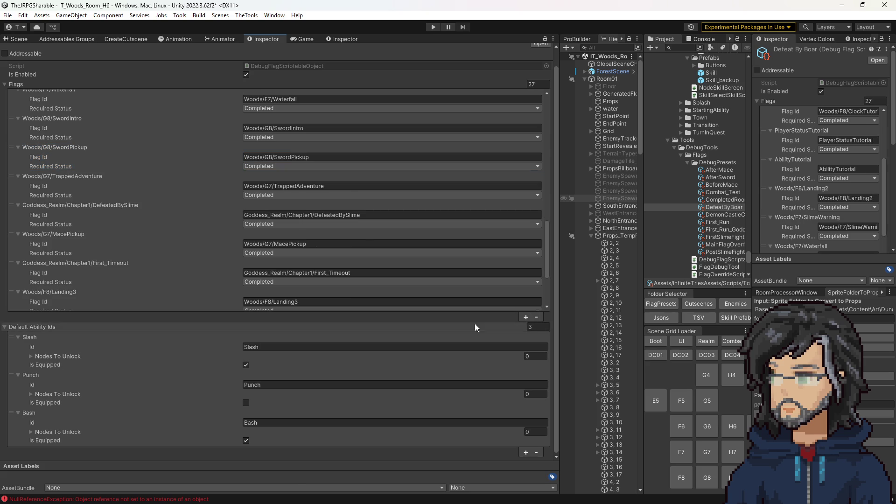
pyautogui.click(179, 267)
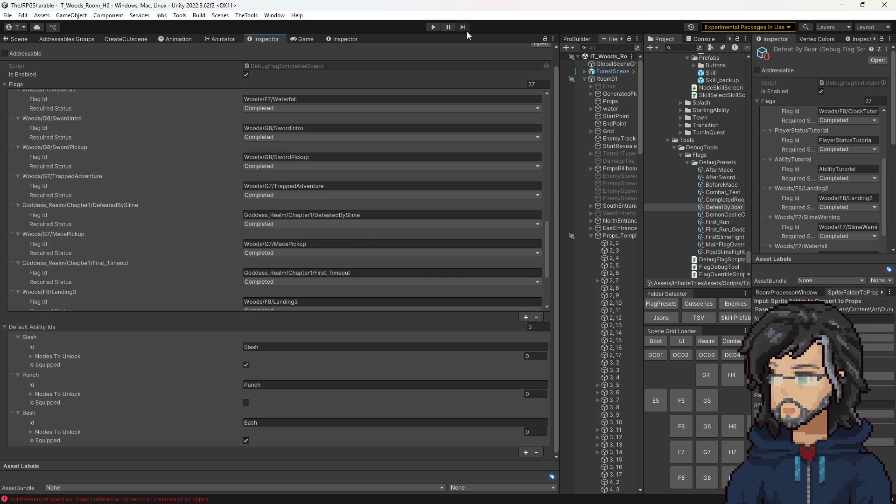
# Confirm GlobalSceneChecker's Scene Flags Preset is DefeatByBoar, enter play mode, and enlarge the Game view.
pyautogui.click(605, 63)
pyautogui.click(837, 191)
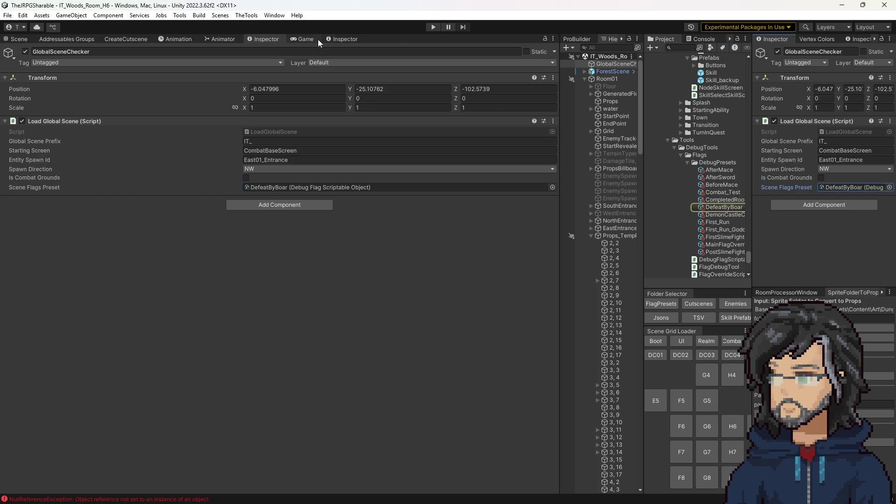
pyautogui.click(306, 39)
pyautogui.click(432, 27)
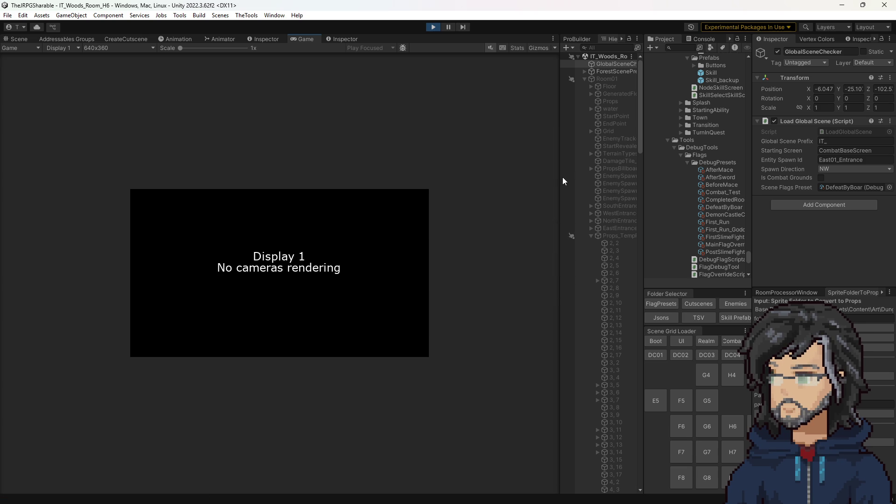
pyautogui.moveTo(559, 178); pyautogui.dragTo(714, 190)
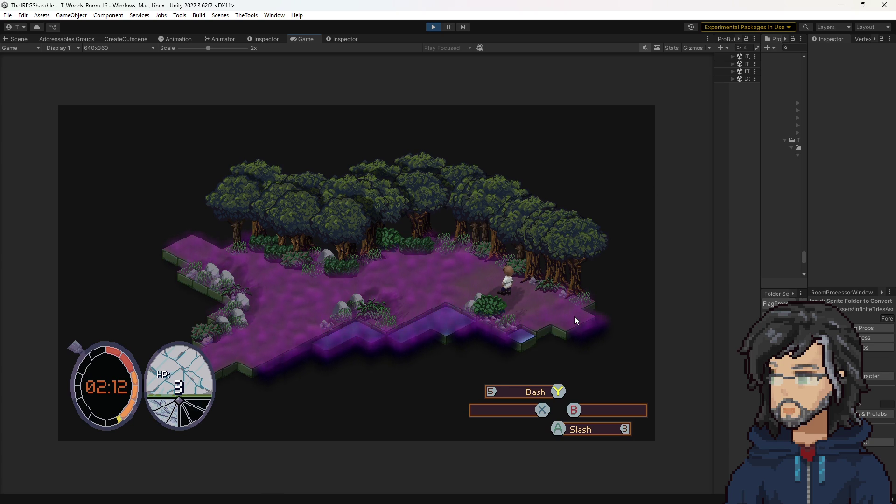
# Walk the hero out of J8, down through J7 into I8, then stop play mode.
pyautogui.press('w')
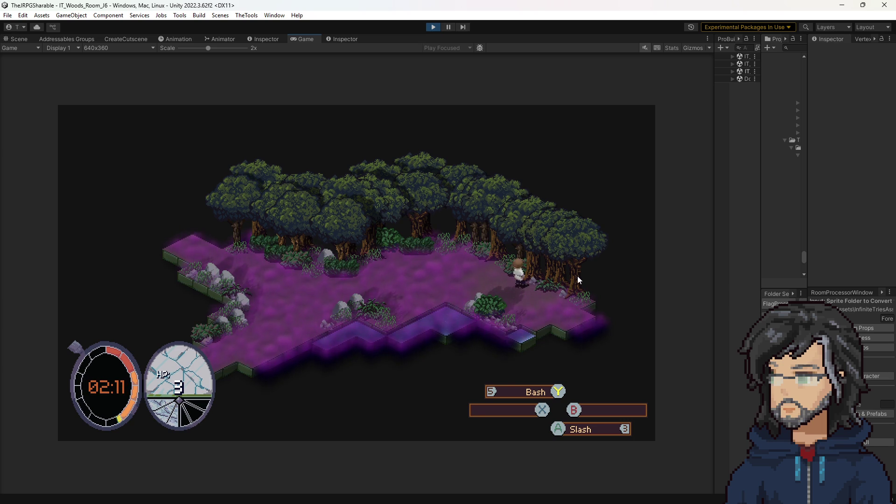
pyautogui.press('d')
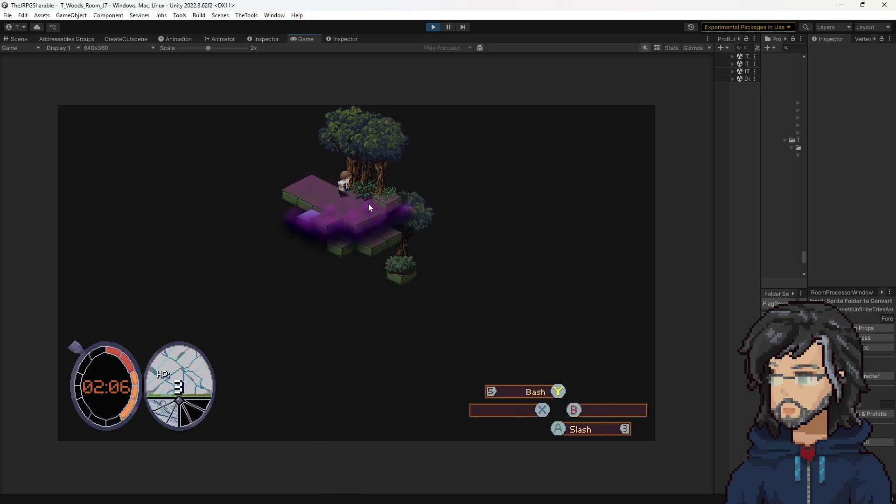
pyautogui.press('s')
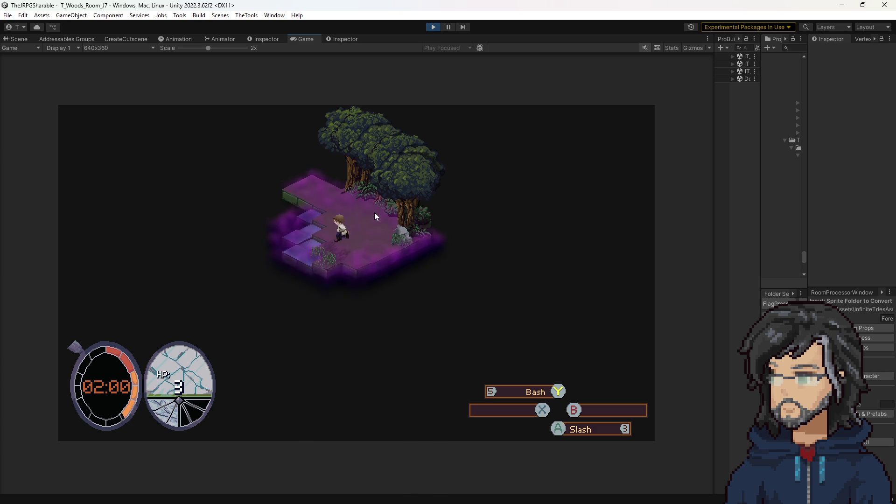
pyautogui.press('s')
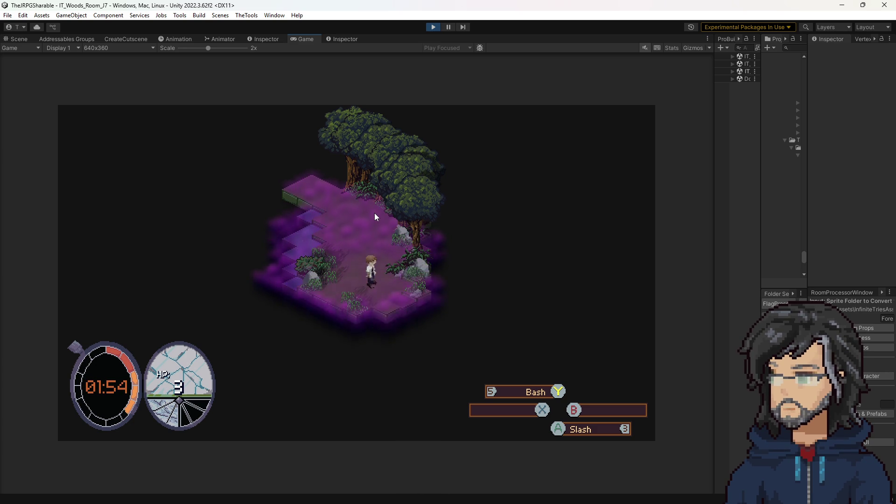
pyautogui.press('s')
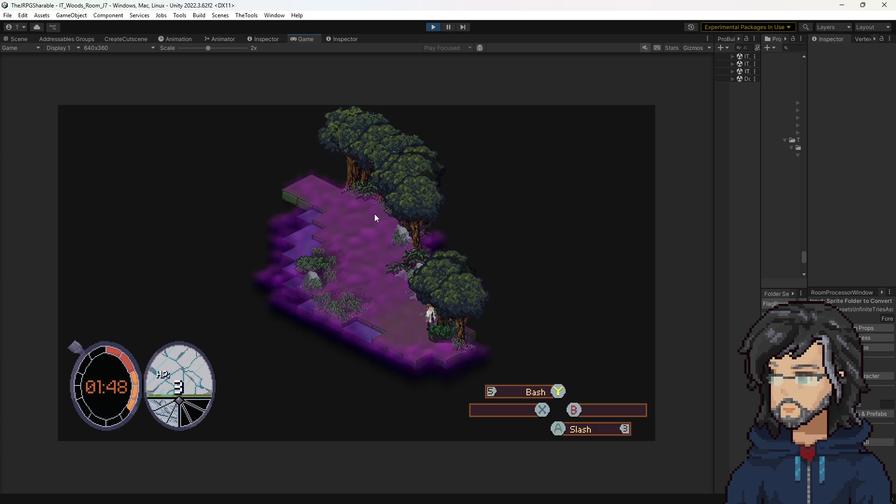
pyautogui.press('s')
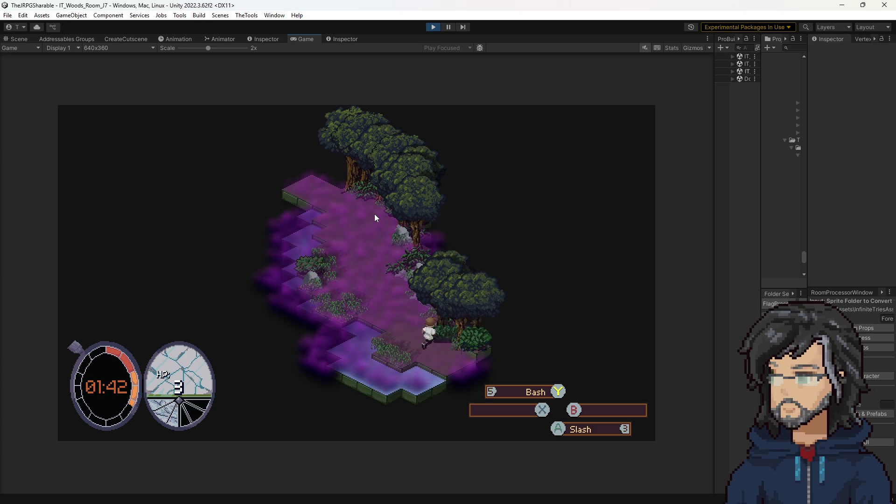
pyautogui.press('d')
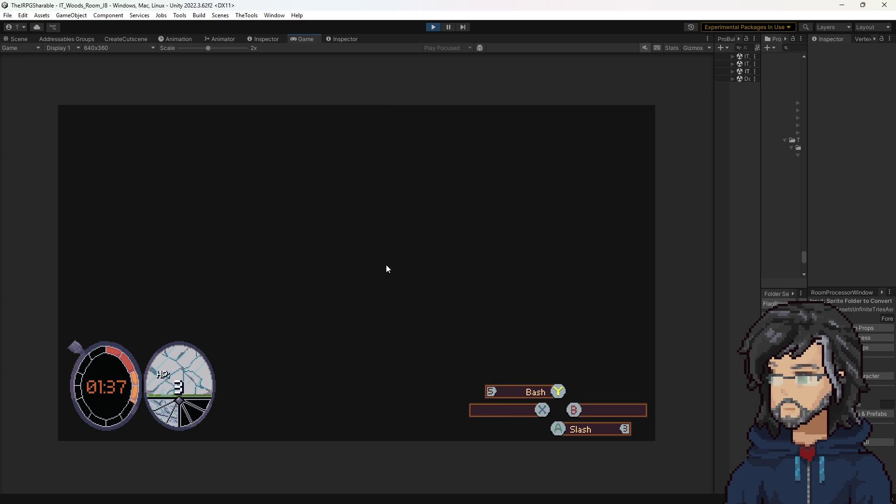
pyautogui.click(434, 26)
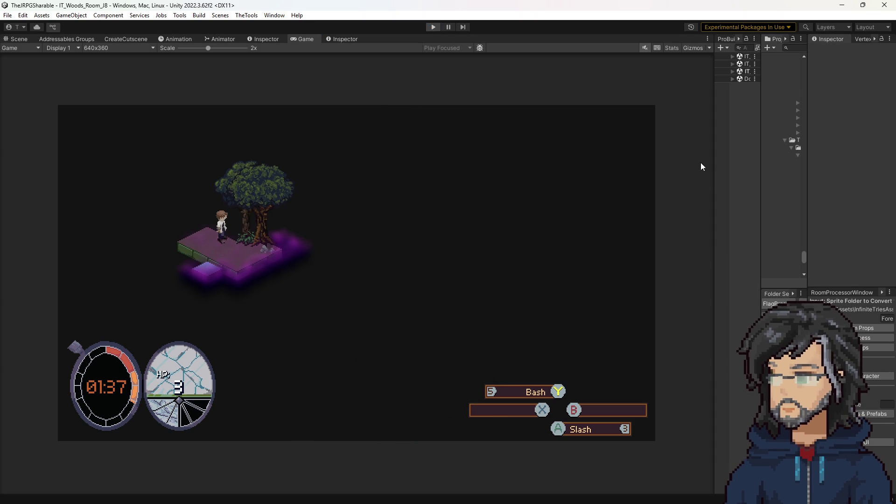
# Widen the Hierarchy and Project panels, then load rooms F8 and F7 in the Scene view.
pyautogui.moveTo(713, 185); pyautogui.dragTo(601, 189)
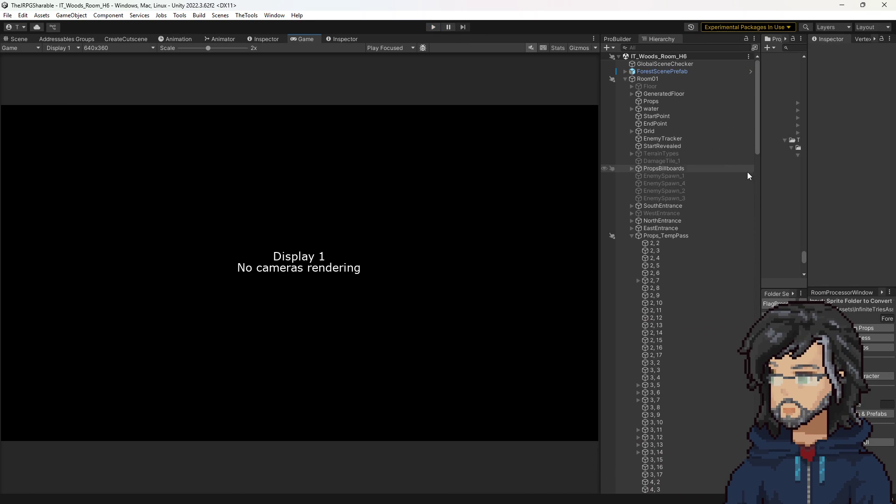
pyautogui.moveTo(761, 173); pyautogui.dragTo(656, 173)
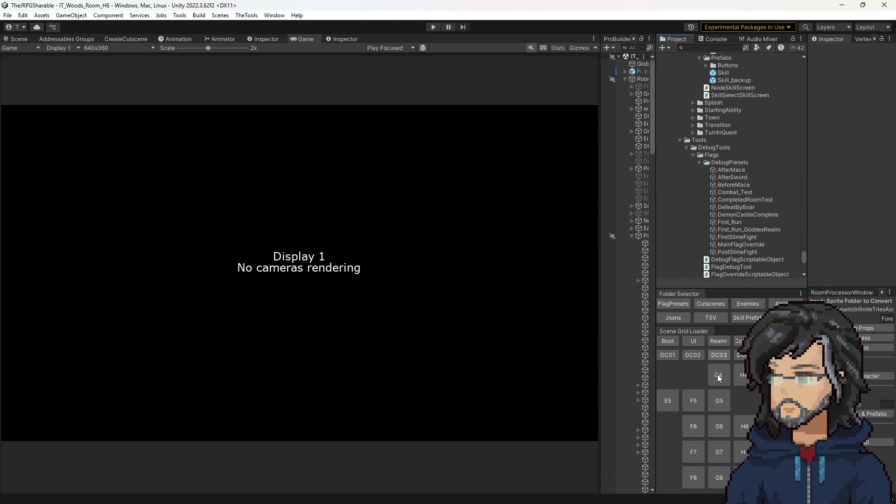
pyautogui.click(691, 475)
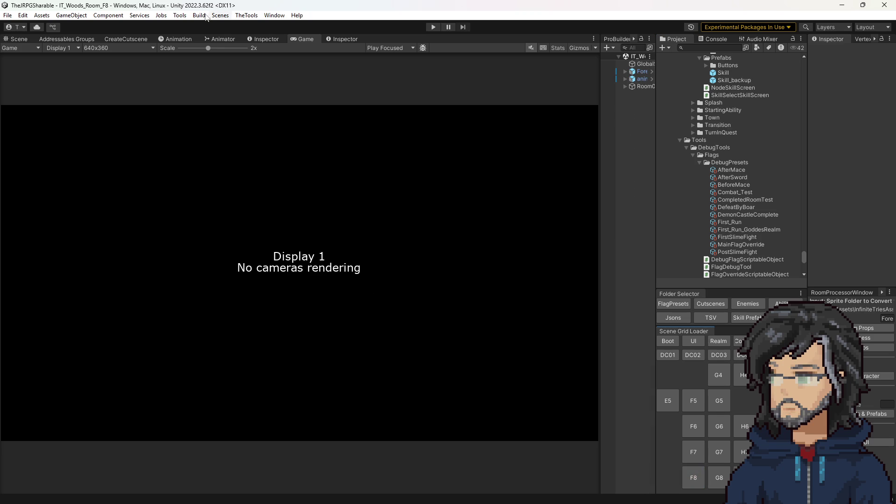
pyautogui.click(37, 41)
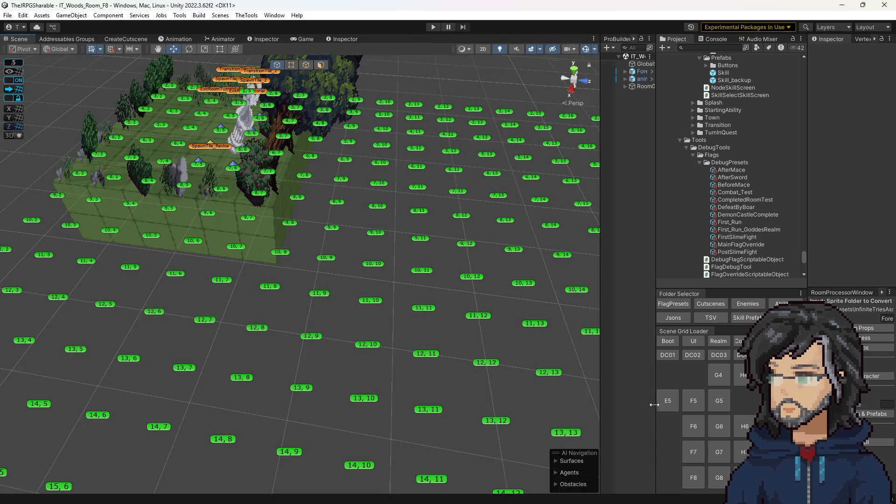
pyautogui.click(694, 457)
pyautogui.scroll(3, 251, 276)
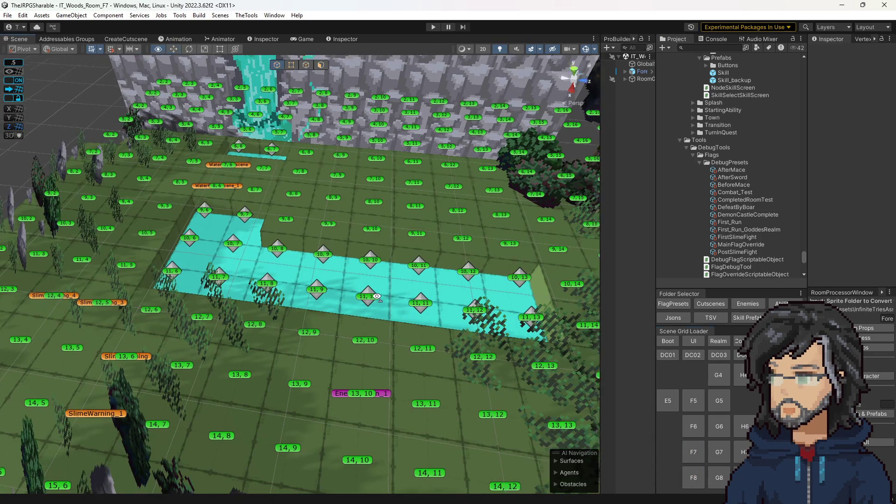
pyautogui.scroll(-3, 355, 327)
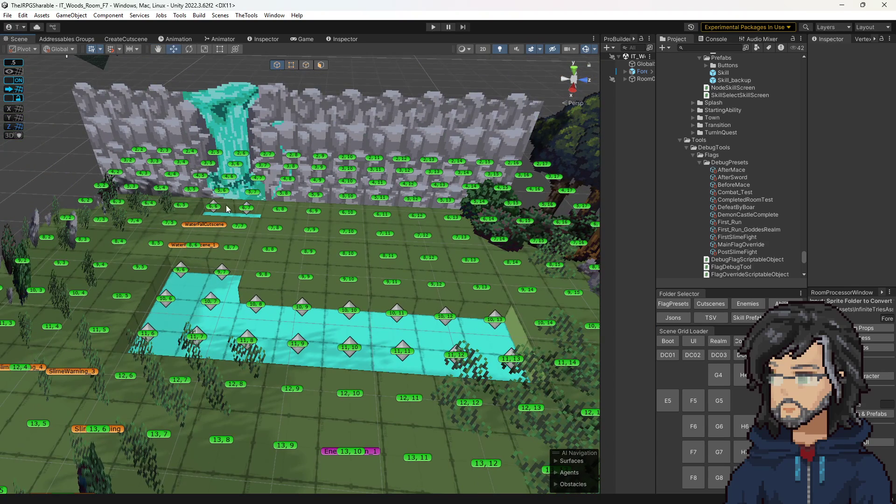
pyautogui.moveTo(230, 206); pyautogui.dragTo(299, 210)
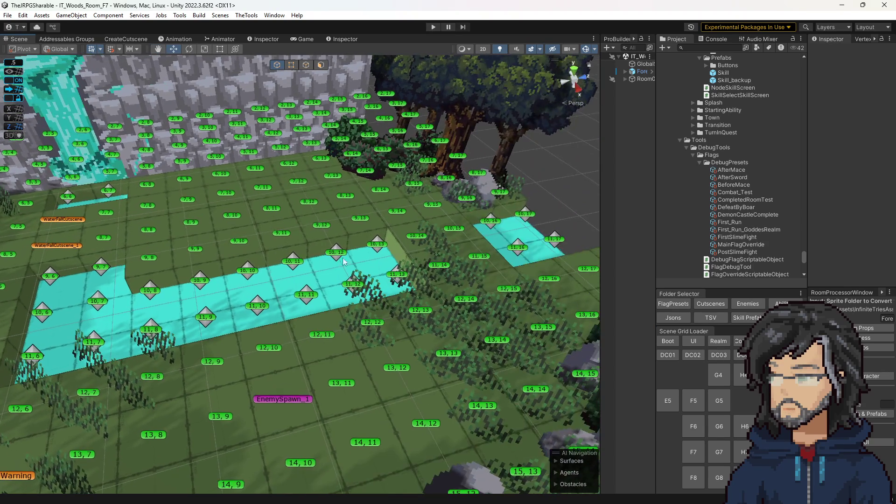
# Load room G7 and orbit the camera around its tile grid and bridge.
pyautogui.click(719, 456)
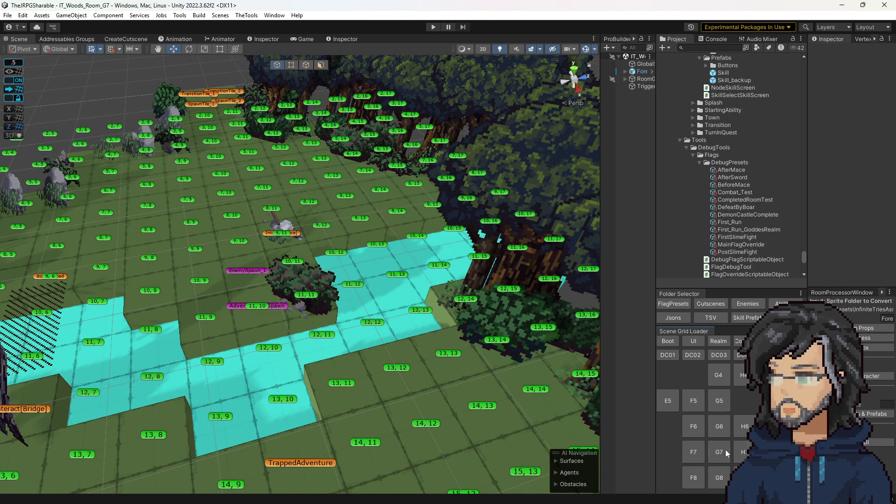
pyautogui.moveTo(226, 71)
pyautogui.mouseDown()
pyautogui.moveTo(262, 140)
pyautogui.moveTo(308, 200)
pyautogui.moveTo(327, 158)
pyautogui.mouseUp()
pyautogui.moveTo(319, 242); pyautogui.dragTo(523, 226)
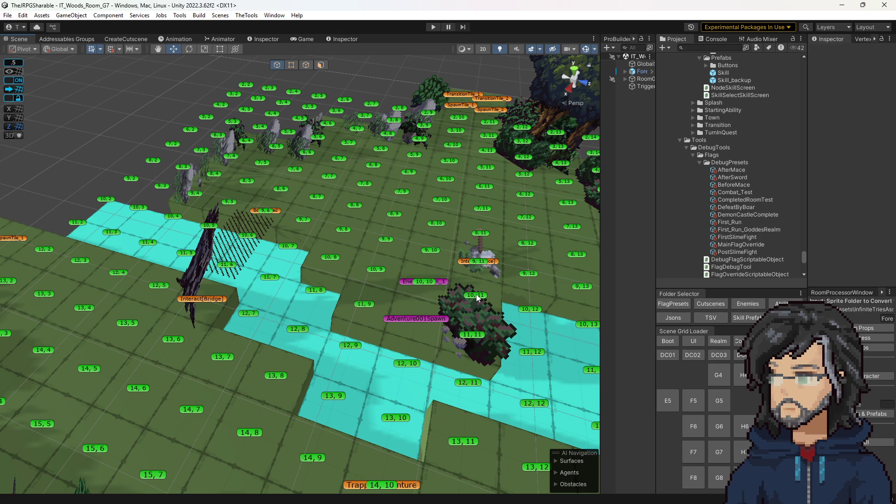
pyautogui.moveTo(476, 294); pyautogui.dragTo(94, 192)
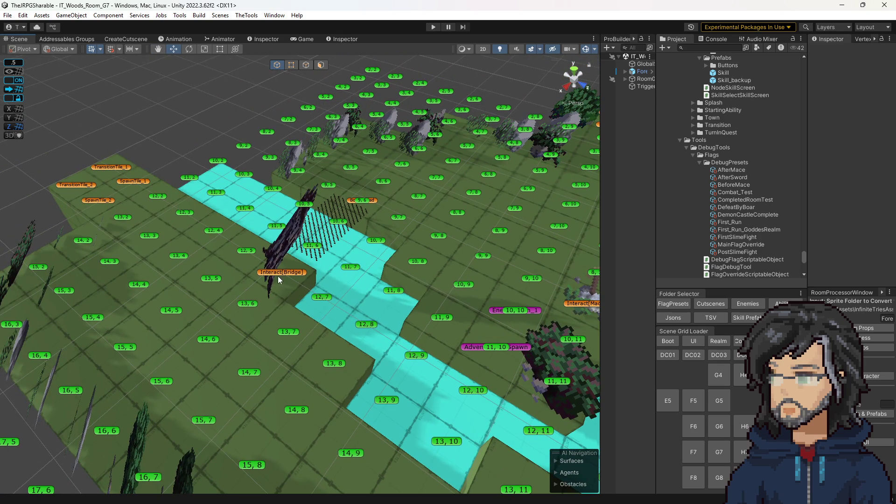
pyautogui.moveTo(277, 277); pyautogui.dragTo(368, 292)
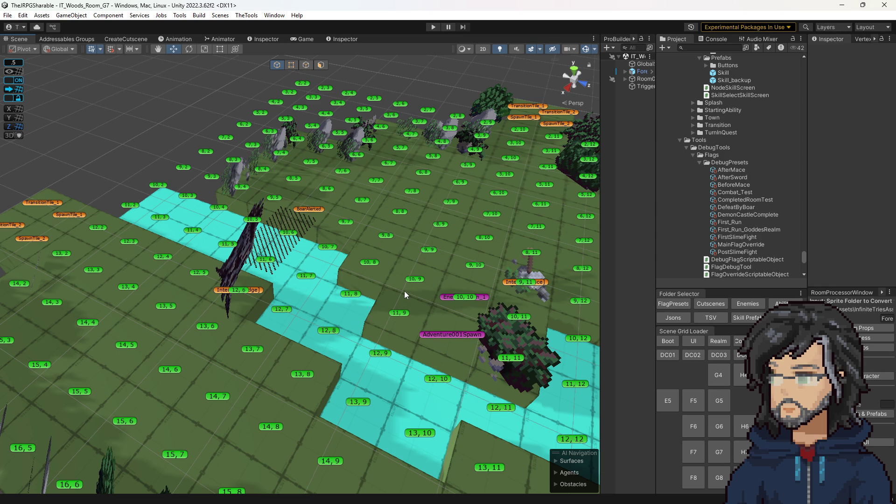
pyautogui.moveTo(407, 311)
pyautogui.mouseDown()
pyautogui.moveTo(424, 309)
pyautogui.moveTo(344, 262)
pyautogui.moveTo(294, 266)
pyautogui.mouseUp()
pyautogui.click(693, 452)
pyautogui.click(720, 452)
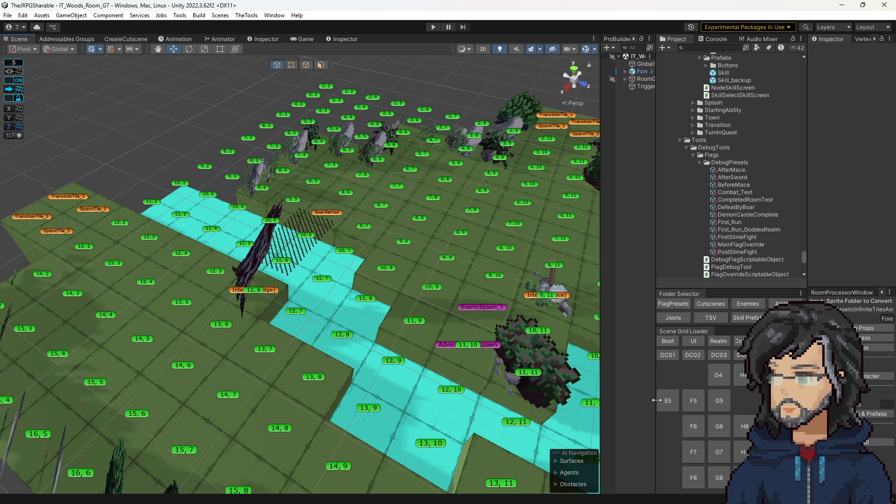
pyautogui.moveTo(656, 376); pyautogui.dragTo(497, 376)
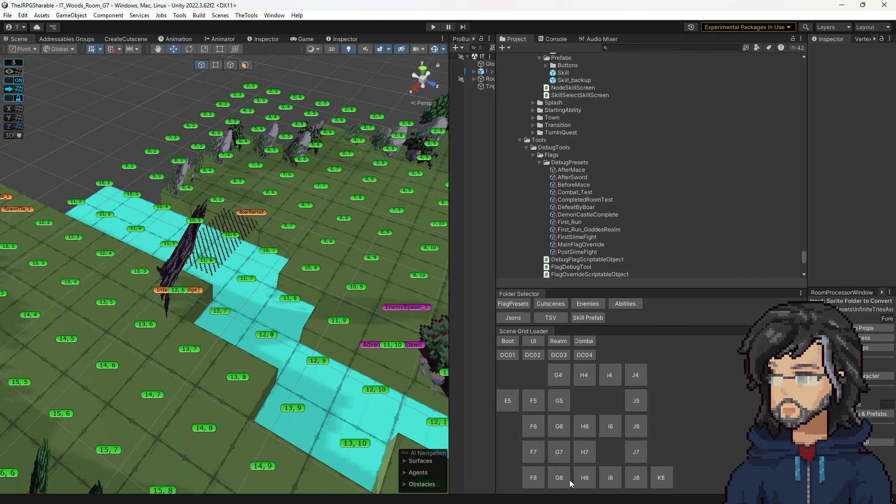
# Load rooms H6, i6 and then J6, zooming out to show the whole J6 room.
pyautogui.click(581, 427)
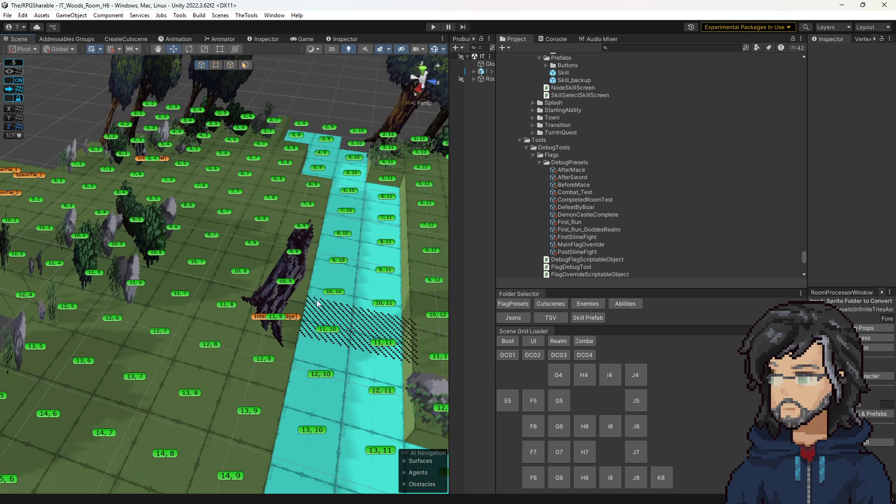
pyautogui.click(607, 426)
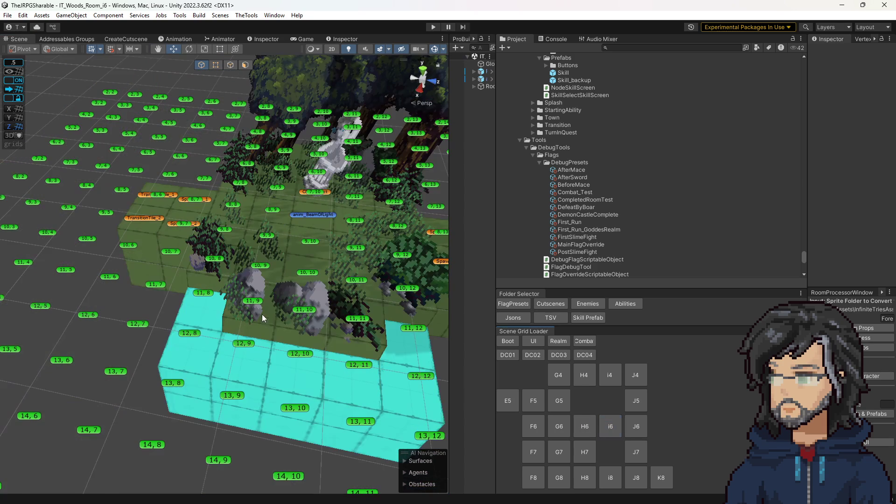
pyautogui.click(637, 423)
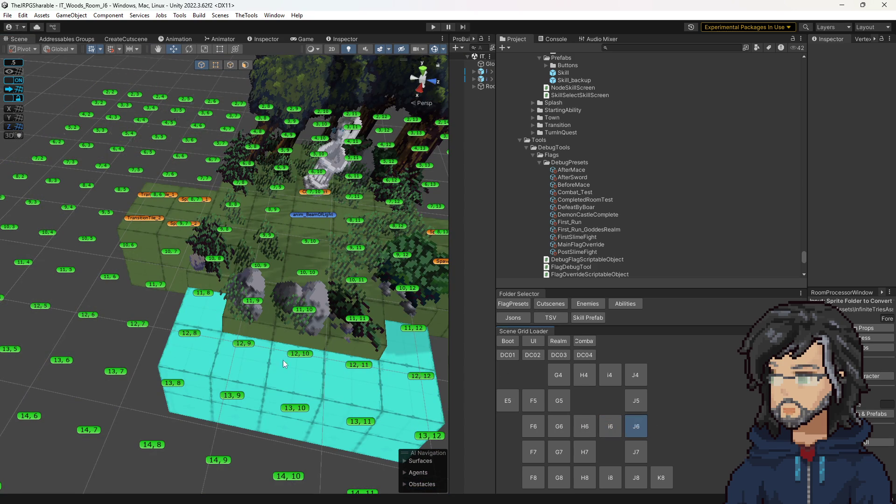
pyautogui.moveTo(299, 262); pyautogui.dragTo(303, 270)
pyautogui.scroll(-10, 301, 277)
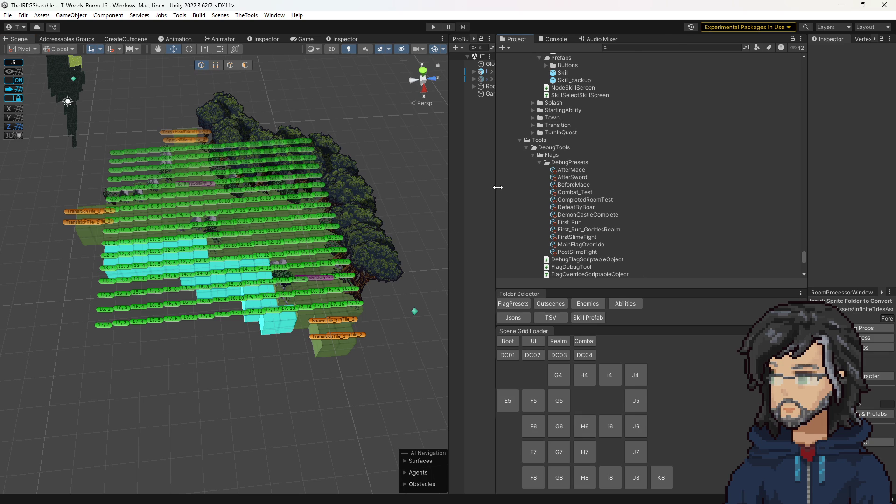
pyautogui.moveTo(496, 186); pyautogui.dragTo(611, 191)
pyautogui.moveTo(450, 140); pyautogui.dragTo(527, 137)
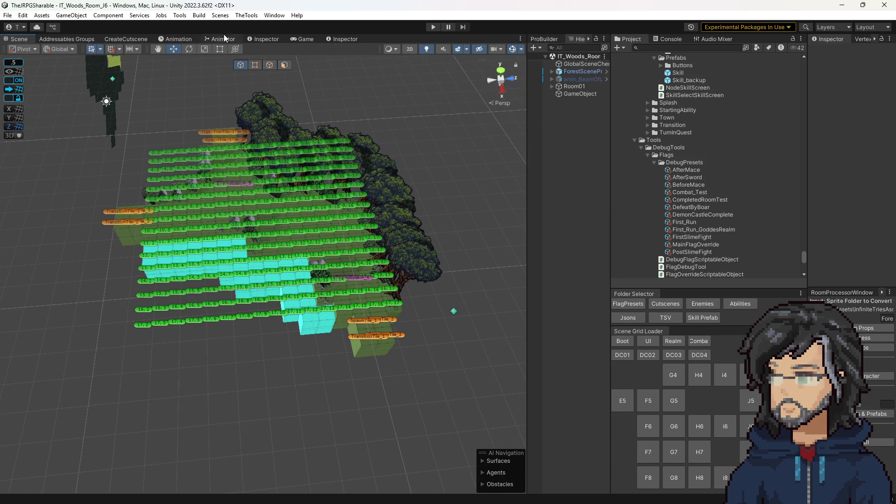
pyautogui.click(295, 38)
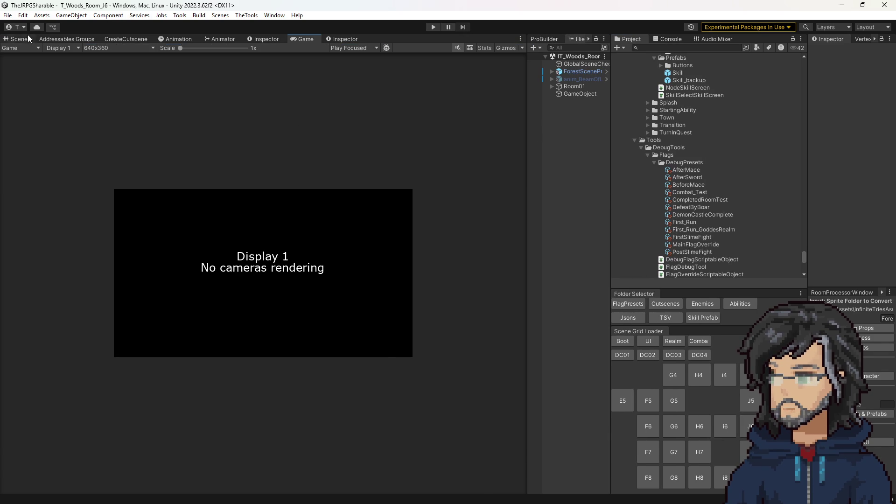
# Return to the Scene view, orbit over J6's tile grid, and enter play mode.
pyautogui.click(23, 39)
pyautogui.moveTo(304, 208); pyautogui.dragTo(354, 215)
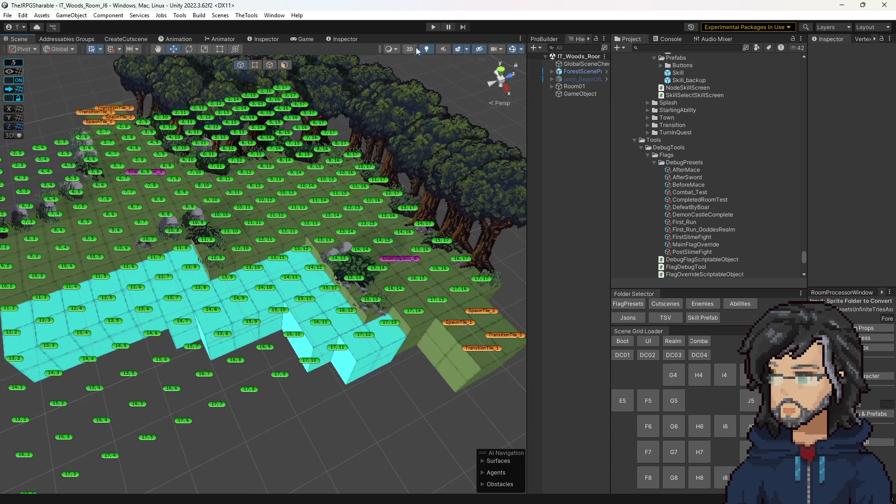
pyautogui.click(430, 27)
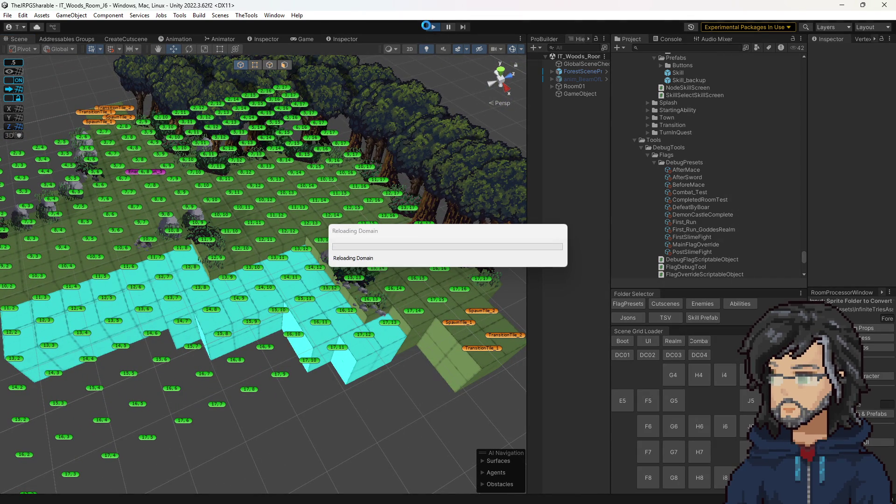